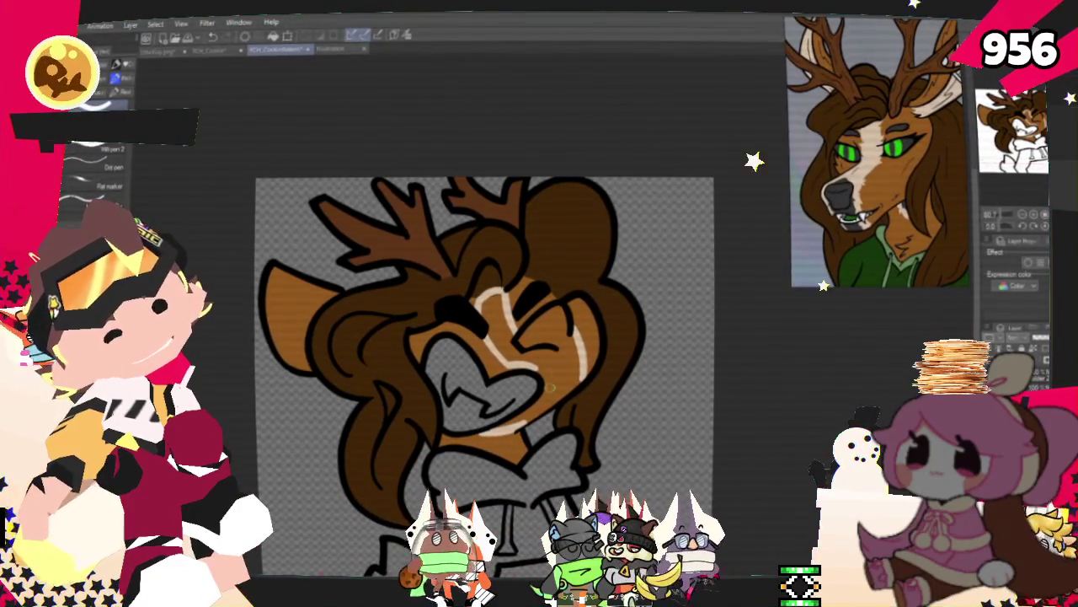
Fill the deer's muzzle outline with light peach using the Fill tool, then return to the pen
{"action": "key", "text": "g"}
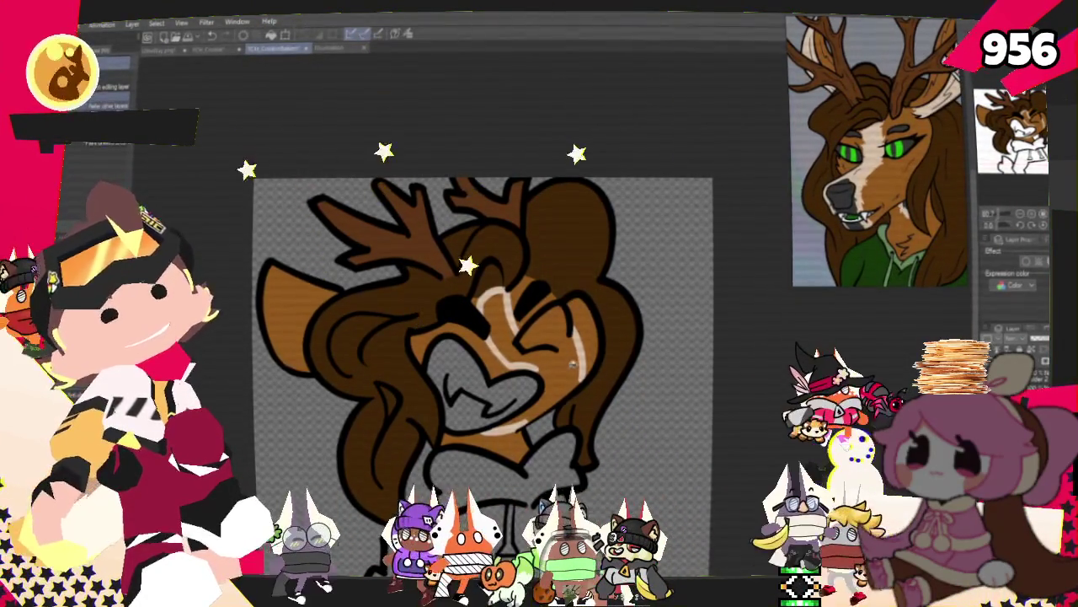
{"action": "left_click", "coordinate": [481, 354]}
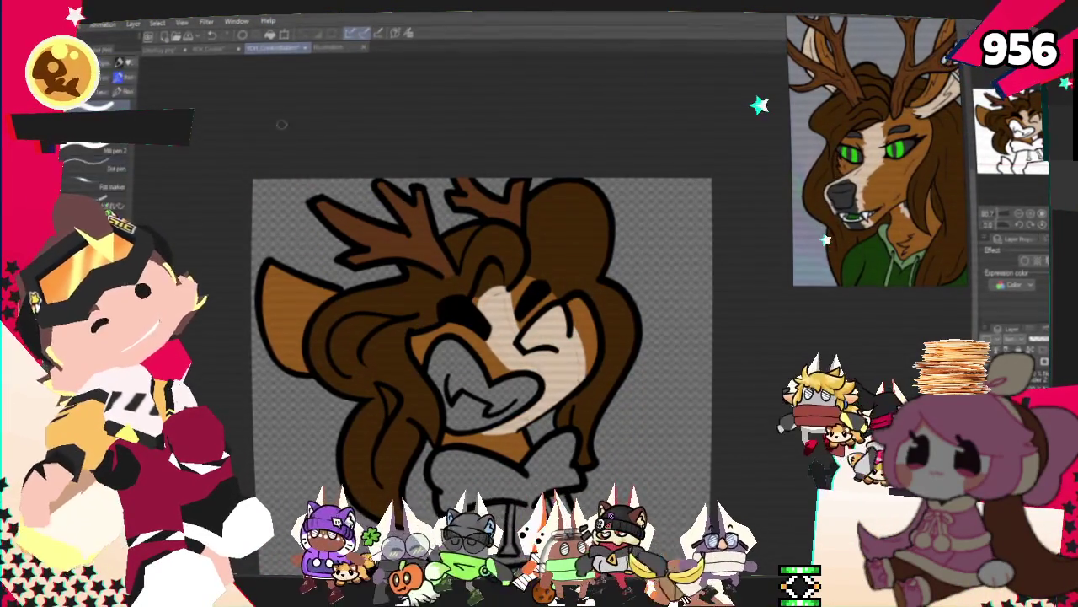
{"action": "key", "text": "p"}
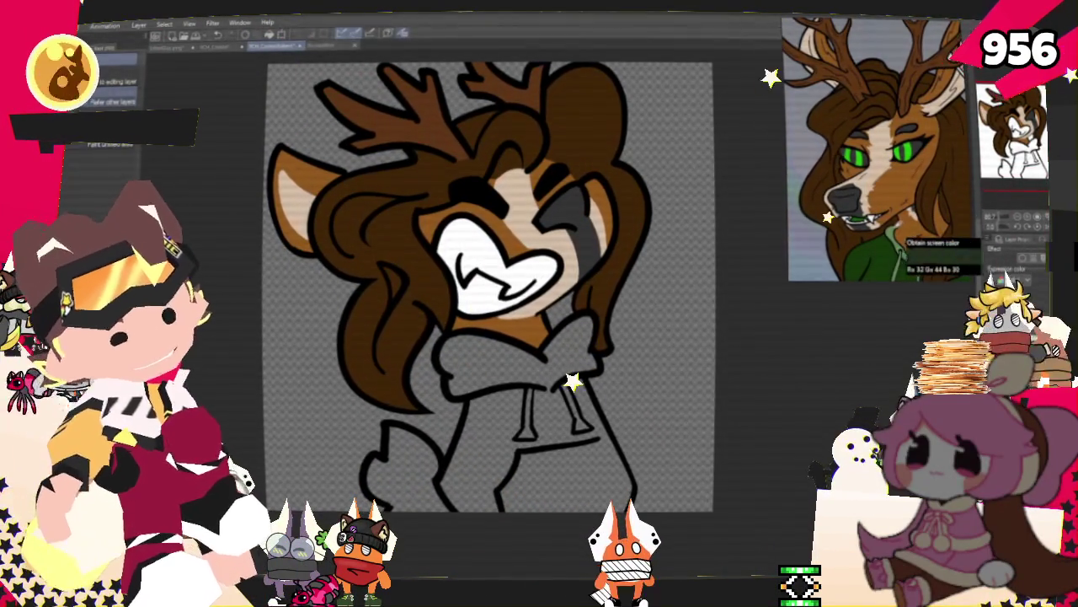
Fill the deer's grey hoodie with green
{"action": "left_click", "coordinate": [556, 428]}
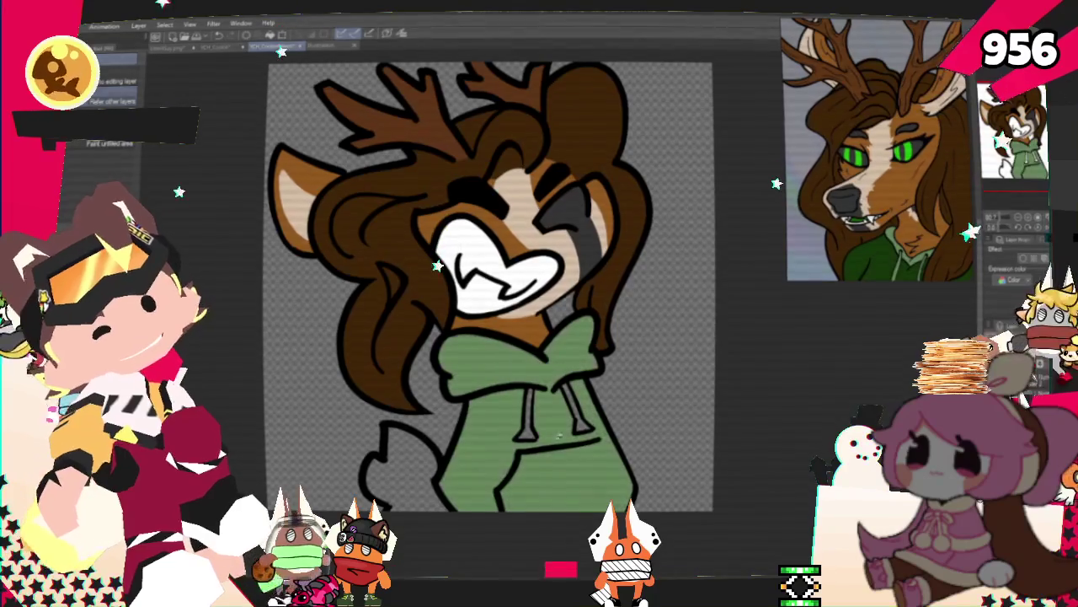
Undo the green hoodie fill so the hoodie can be recoloured dark green
{"action": "key", "text": "ctrl+z"}
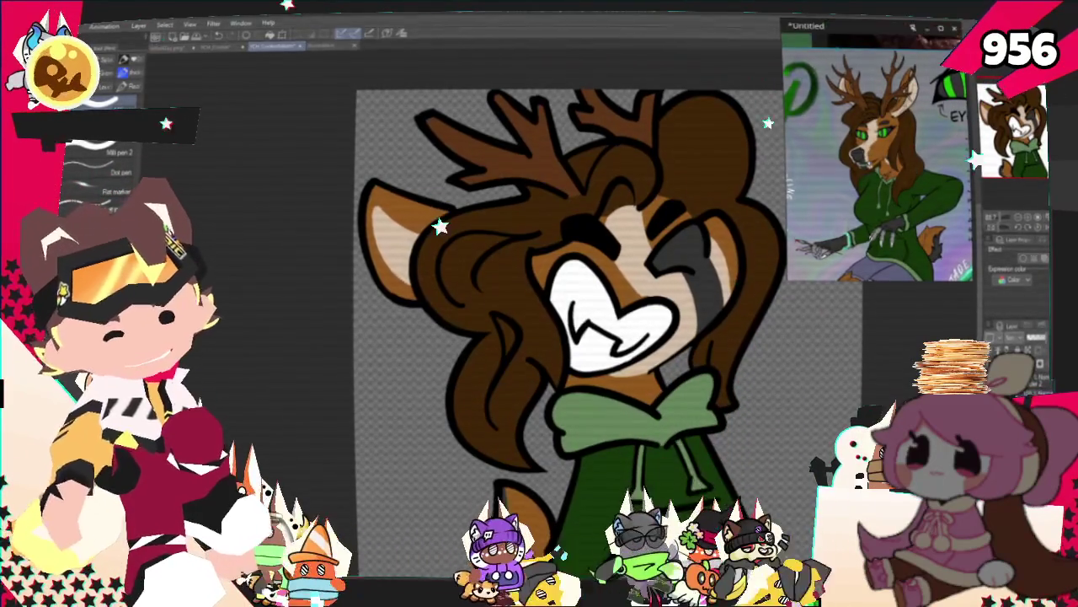
{"action": "scroll", "coordinate": [520, 340], "scroll_direction": "down", "scroll_amount": 2}
{"action": "scroll", "coordinate": [520, 340], "scroll_direction": "down", "scroll_amount": 1}
{"action": "scroll", "coordinate": [520, 339], "scroll_direction": "down", "scroll_amount": 1}
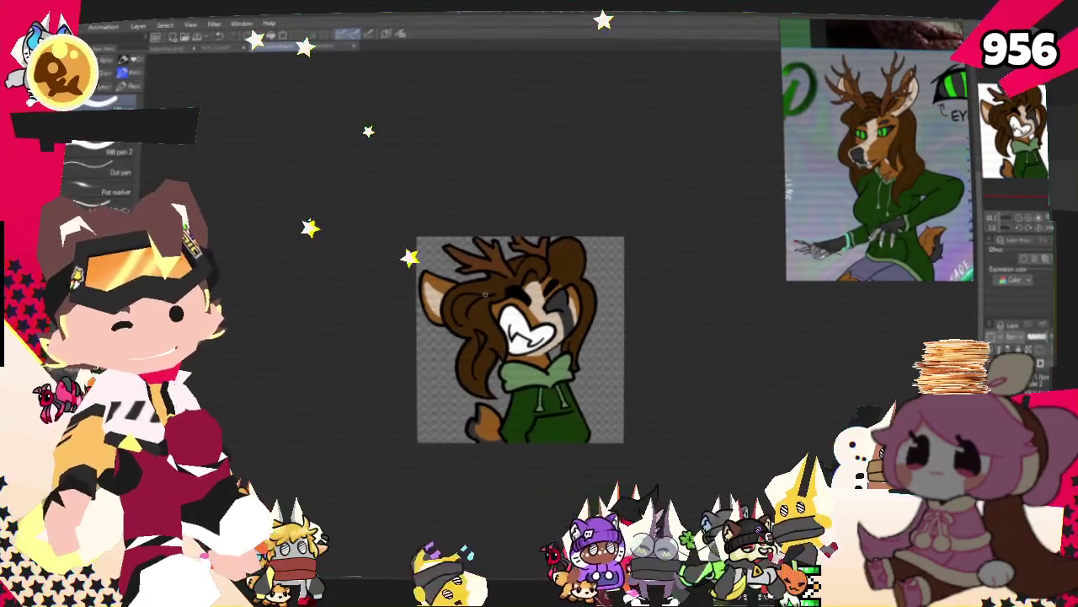
{"action": "scroll", "coordinate": [506, 337], "scroll_direction": "up", "scroll_amount": 1}
{"action": "scroll", "coordinate": [505, 337], "scroll_direction": "up", "scroll_amount": 1}
{"action": "scroll", "coordinate": [506, 337], "scroll_direction": "up", "scroll_amount": 1}
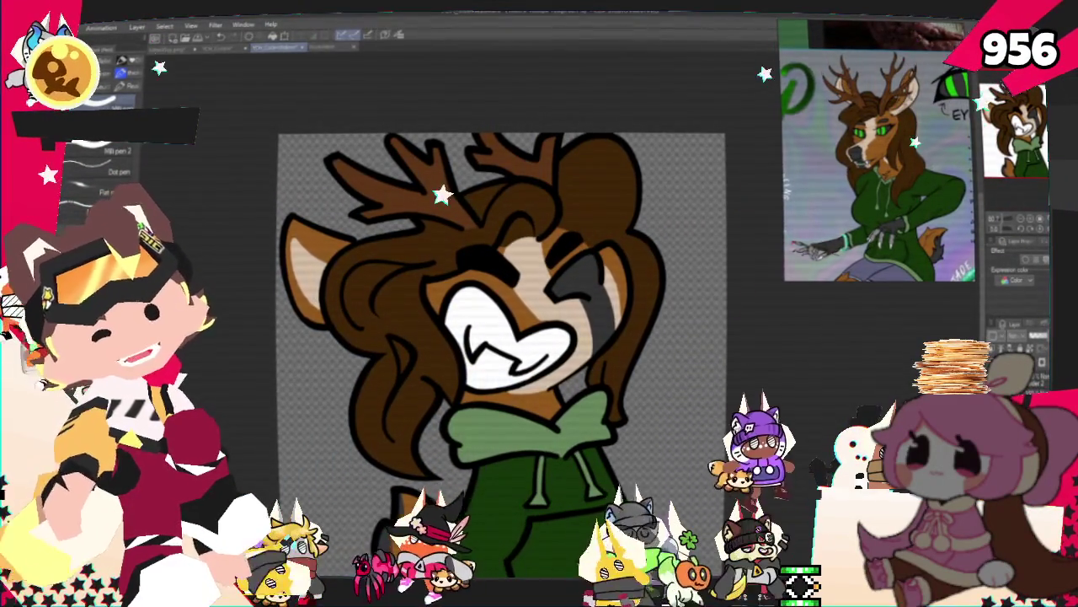
{"action": "scroll", "coordinate": [505, 337], "scroll_direction": "up", "scroll_amount": 1}
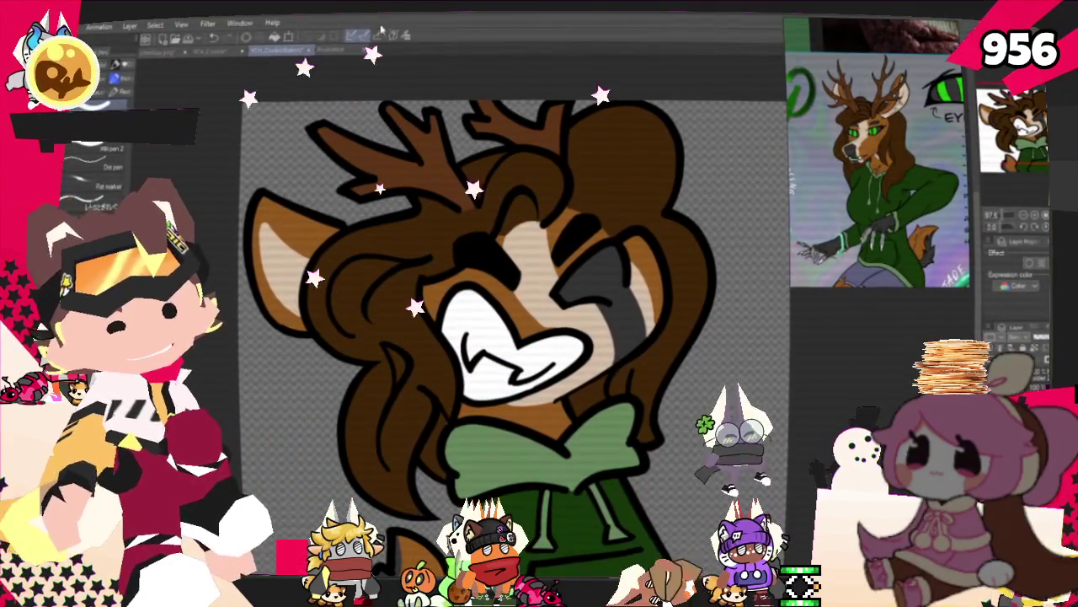
{"action": "scroll", "coordinate": [468, 347], "scroll_direction": "down", "scroll_amount": 2}
{"action": "scroll", "coordinate": [469, 321], "scroll_direction": "down", "scroll_amount": 2}
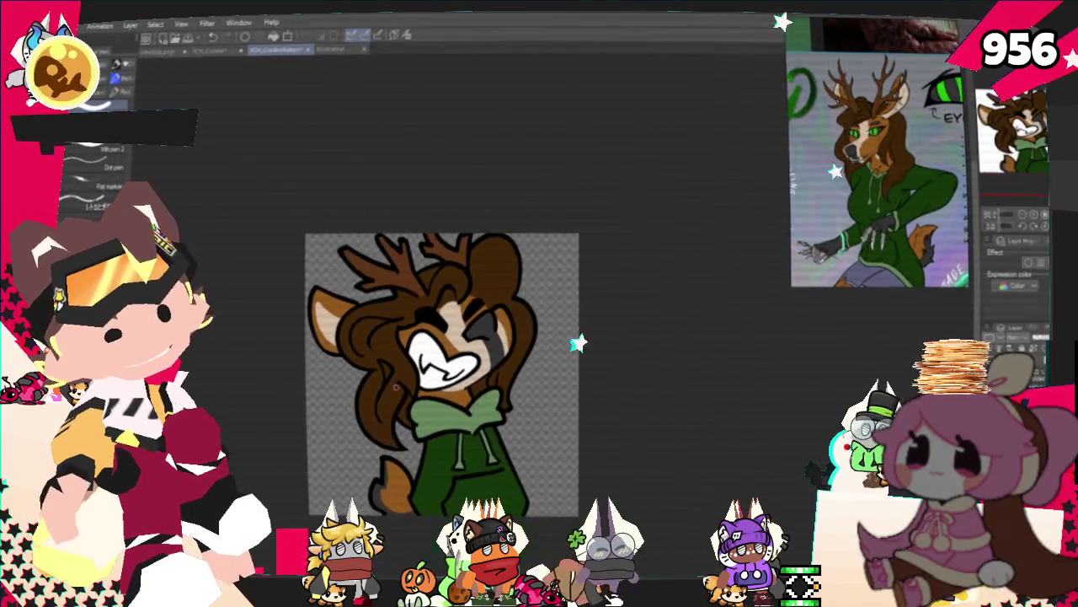
Select the Fill tool with 'Refer other layers' and zoom the canvas out
{"action": "scroll", "coordinate": [468, 287], "scroll_direction": "up", "scroll_amount": 2}
{"action": "scroll", "coordinate": [468, 249], "scroll_direction": "down", "scroll_amount": 2}
{"action": "scroll", "coordinate": [468, 249], "scroll_direction": "up", "scroll_amount": 2}
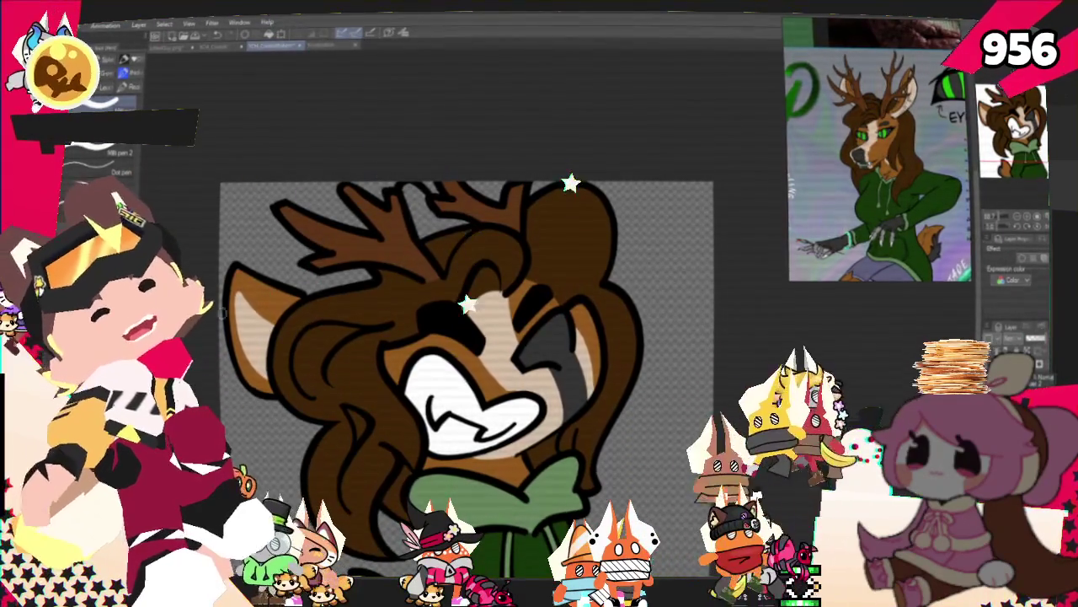
{"action": "key", "text": "g"}
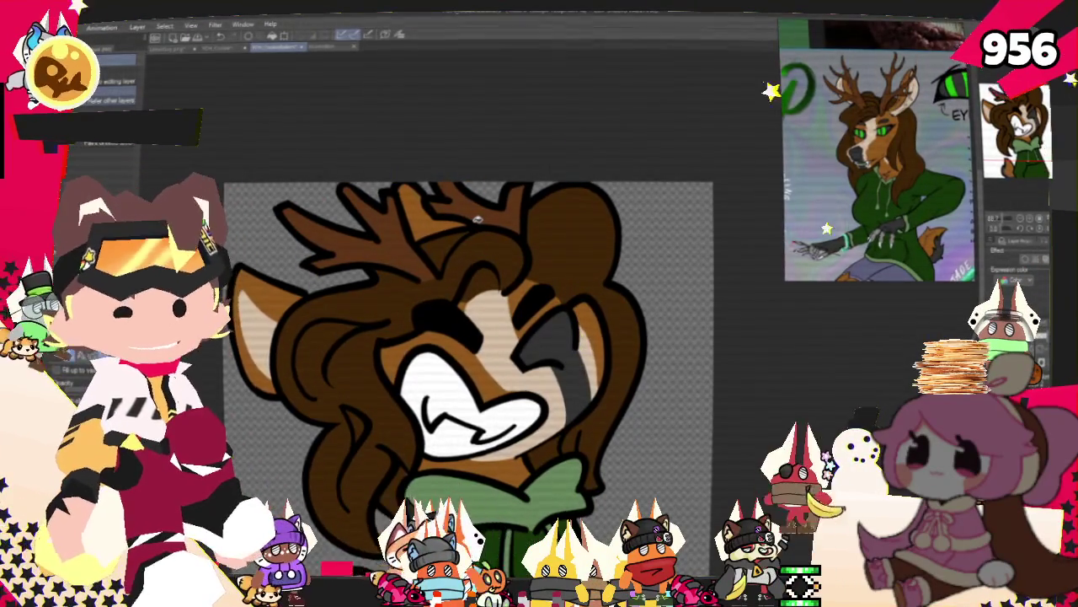
{"action": "scroll", "coordinate": [687, 208], "scroll_direction": "down", "scroll_amount": 1}
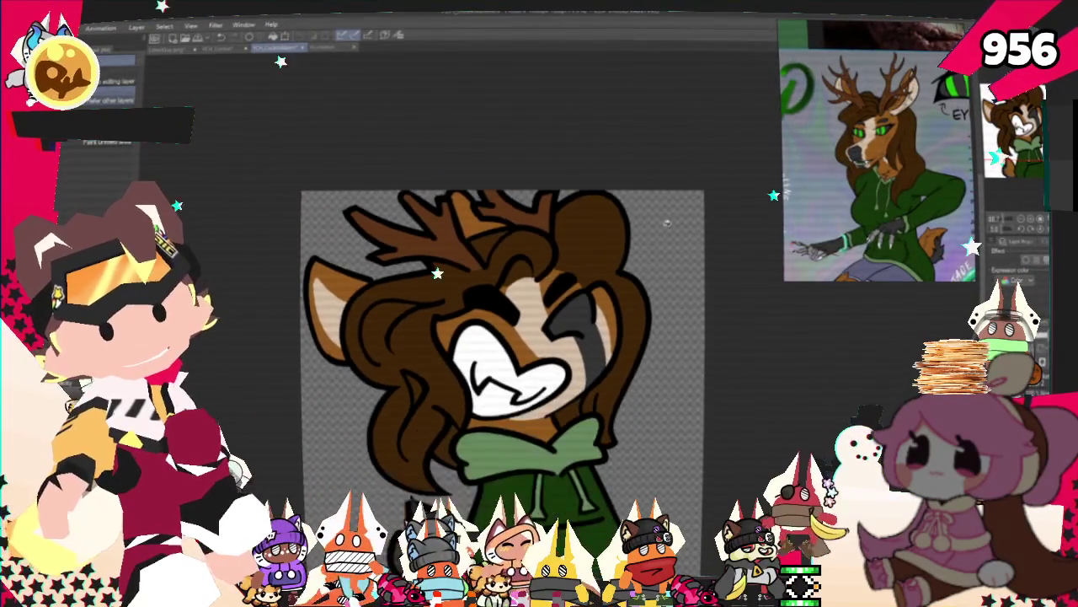
{"action": "scroll", "coordinate": [666, 211], "scroll_direction": "down", "scroll_amount": 1}
{"action": "scroll", "coordinate": [640, 215], "scroll_direction": "down", "scroll_amount": 1}
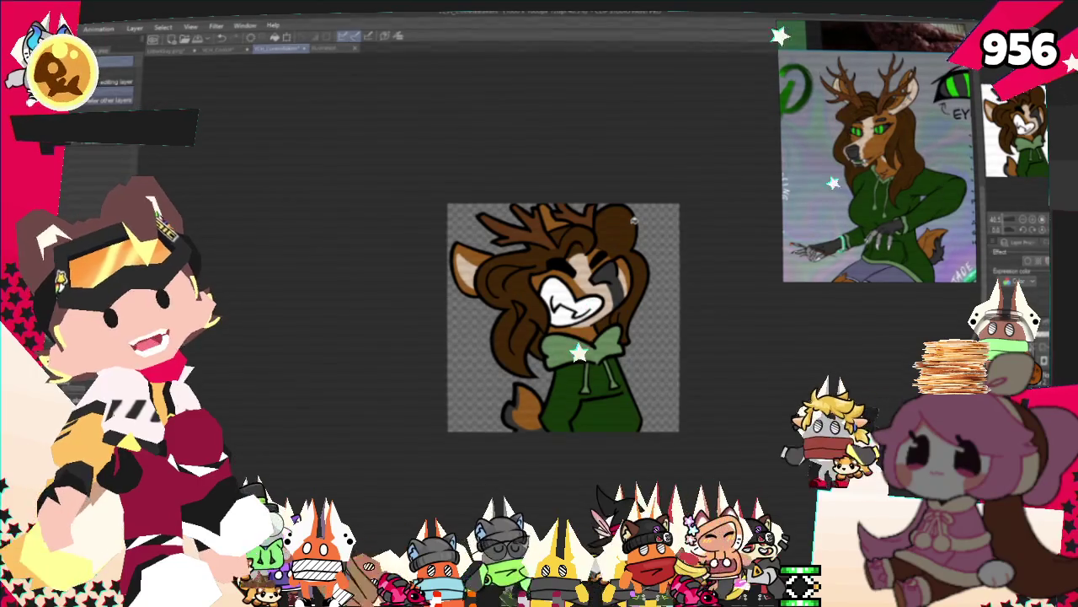
Zoom in closely on the deer's brown hair
{"action": "scroll", "coordinate": [634, 224], "scroll_direction": "up", "scroll_amount": 1}
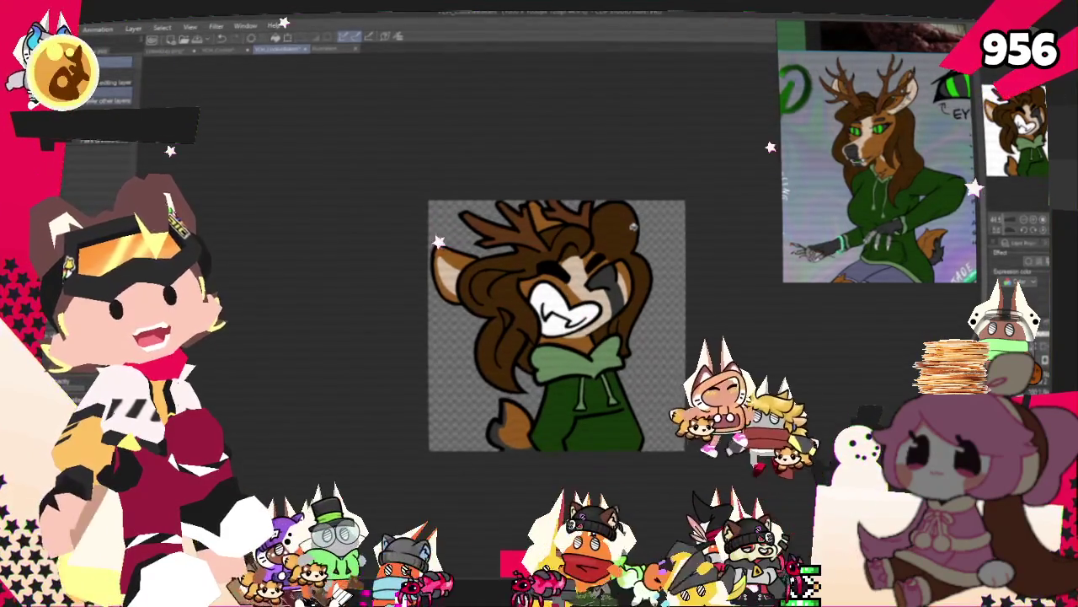
{"action": "scroll", "coordinate": [635, 225], "scroll_direction": "up", "scroll_amount": 1}
{"action": "scroll", "coordinate": [634, 224], "scroll_direction": "up", "scroll_amount": 1}
{"action": "scroll", "coordinate": [635, 224], "scroll_direction": "up", "scroll_amount": 1}
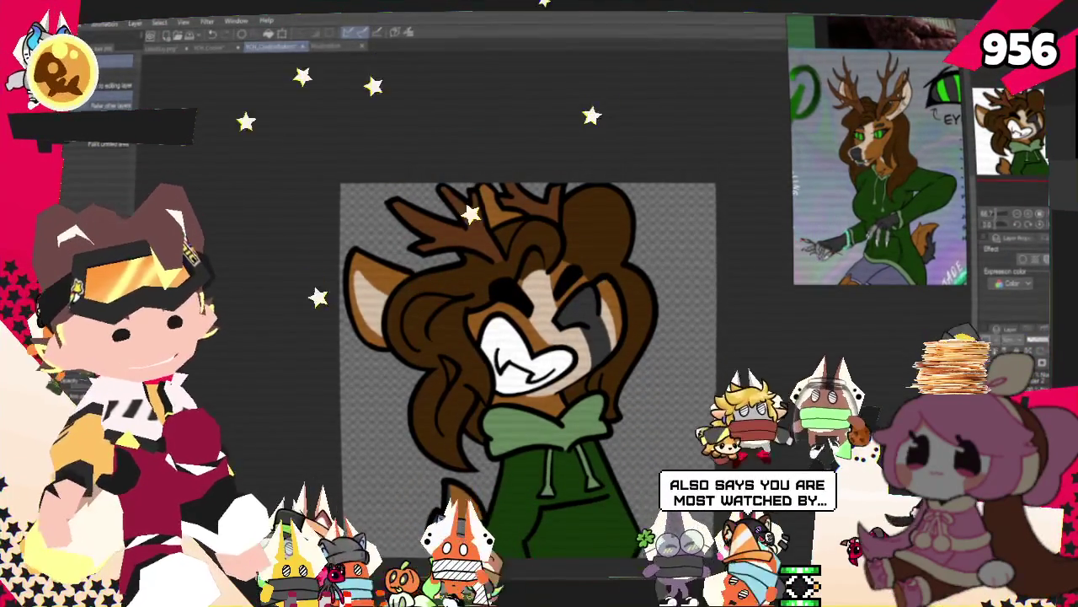
{"action": "key", "text": "ctrl+plus"}
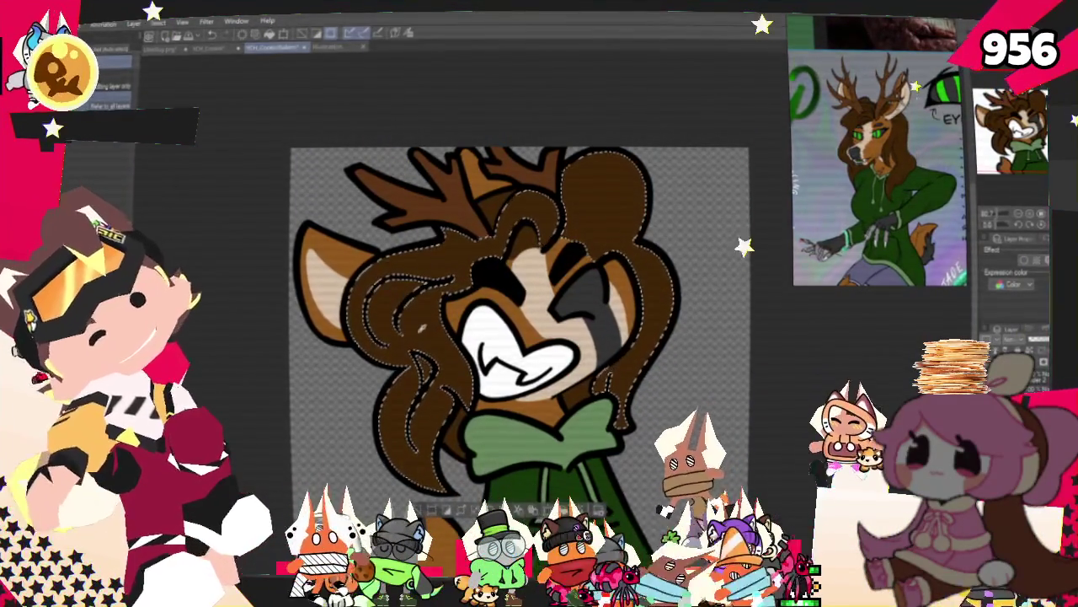
Switch to the Dot pen for painting darker brown hair strands
{"action": "key", "text": "p"}
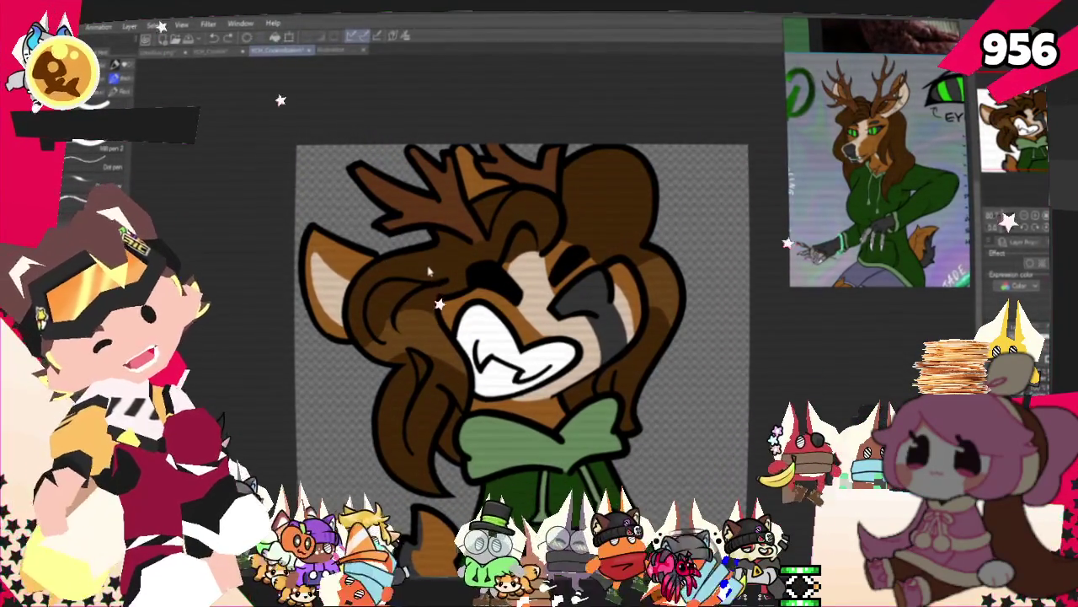
Auto-select the brown hair region and return to the Pen to shade inside it
{"action": "left_click", "coordinate": [426, 267]}
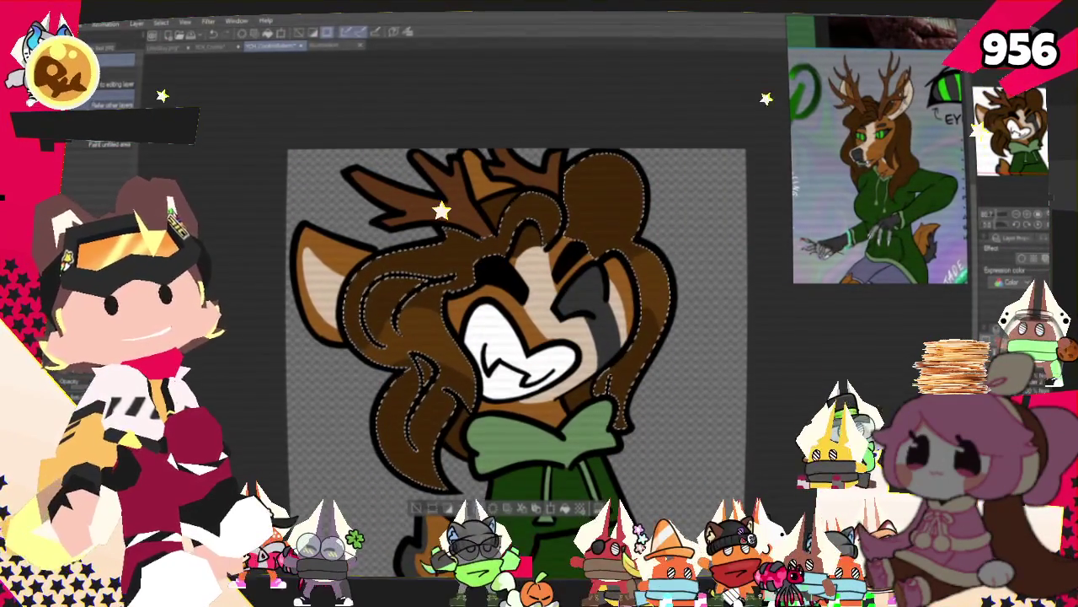
{"action": "key", "text": "p"}
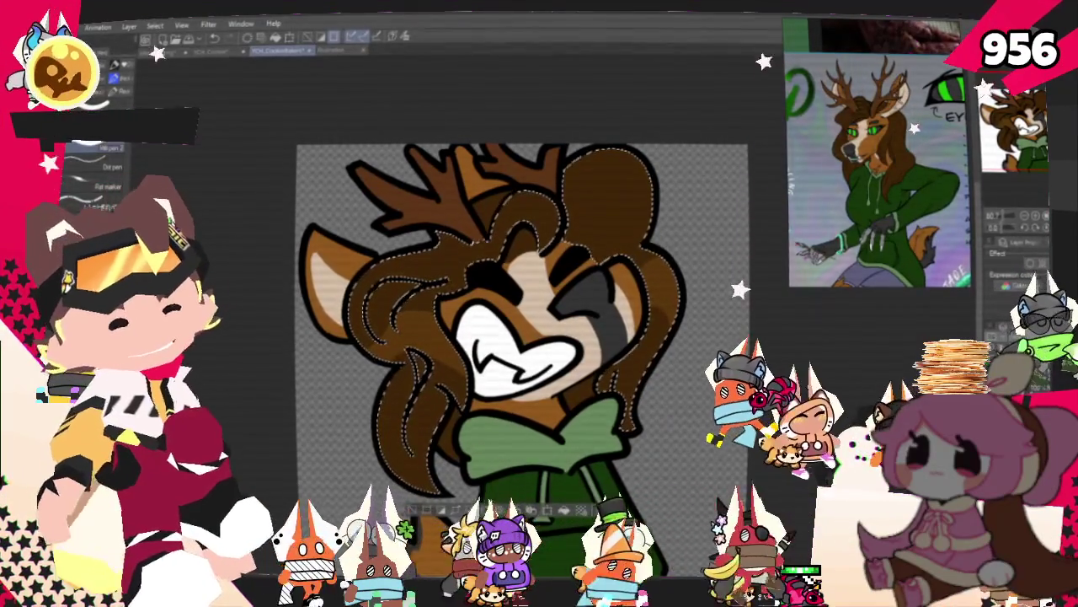
Deselect the hair so the whole drawing can be painted again
{"action": "key", "text": "ctrl+d"}
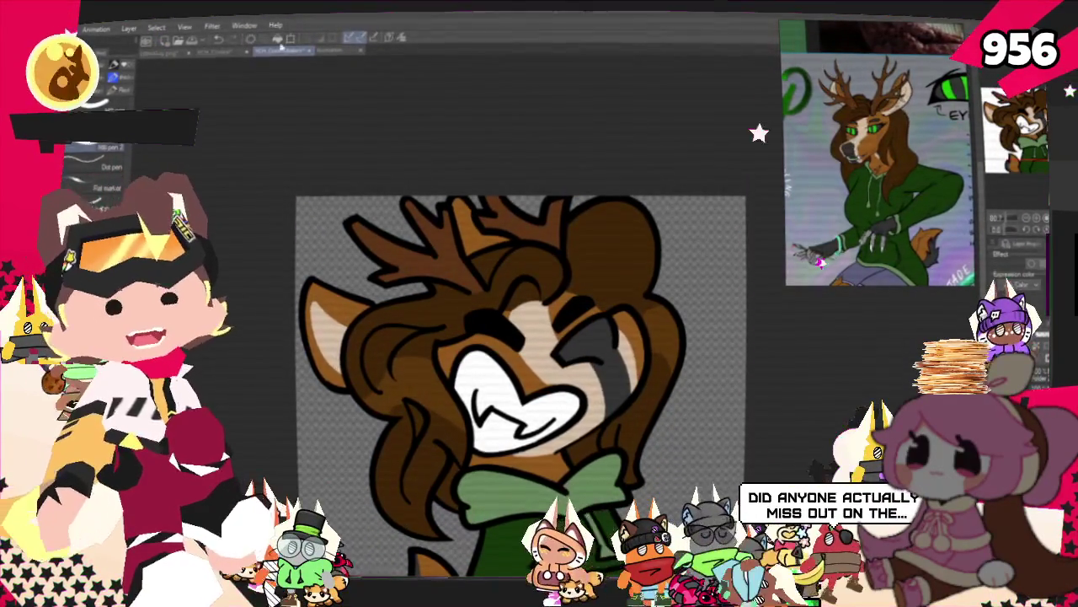
{"action": "scroll", "coordinate": [574, 226], "scroll_direction": "down", "scroll_amount": 2}
{"action": "scroll", "coordinate": [574, 226], "scroll_direction": "up", "scroll_amount": 1}
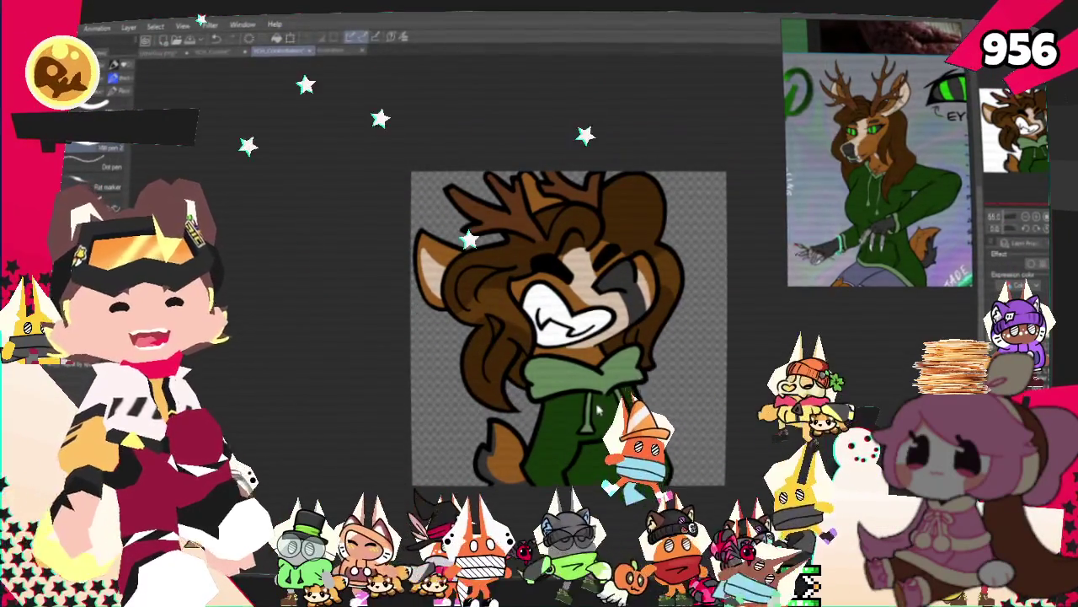
{"action": "scroll", "coordinate": [613, 373], "scroll_direction": "up", "scroll_amount": 2}
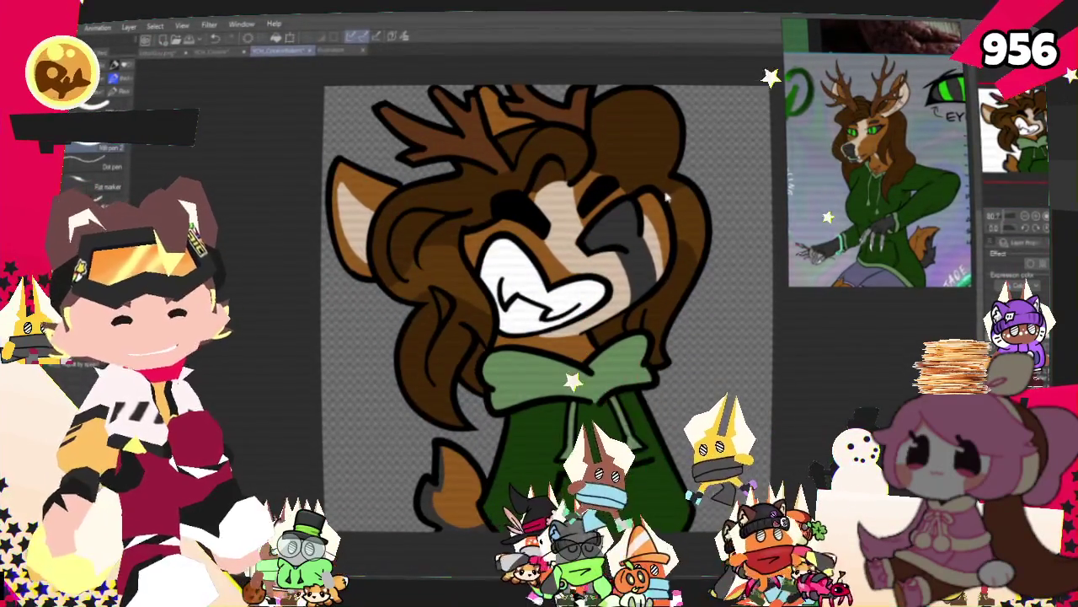
{"action": "scroll", "coordinate": [613, 373], "scroll_direction": "down", "scroll_amount": 1}
{"action": "scroll", "coordinate": [461, 292], "scroll_direction": "down", "scroll_amount": 1}
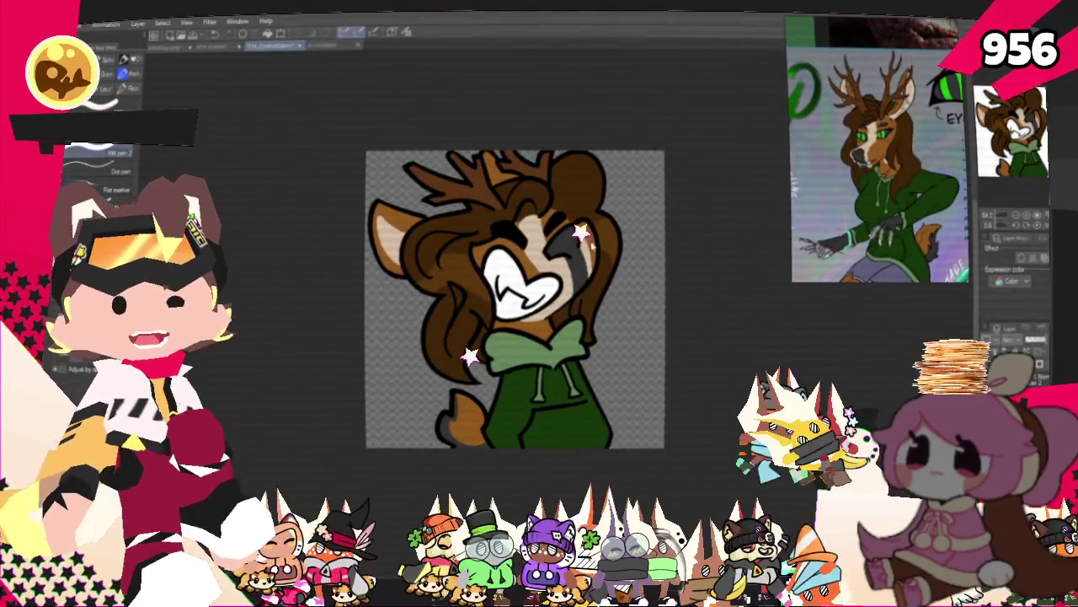
{"action": "scroll", "coordinate": [495, 299], "scroll_direction": "up", "scroll_amount": 1}
{"action": "scroll", "coordinate": [494, 299], "scroll_direction": "up", "scroll_amount": 1}
{"action": "scroll", "coordinate": [494, 299], "scroll_direction": "up", "scroll_amount": 1}
{"action": "scroll", "coordinate": [495, 299], "scroll_direction": "up", "scroll_amount": 2}
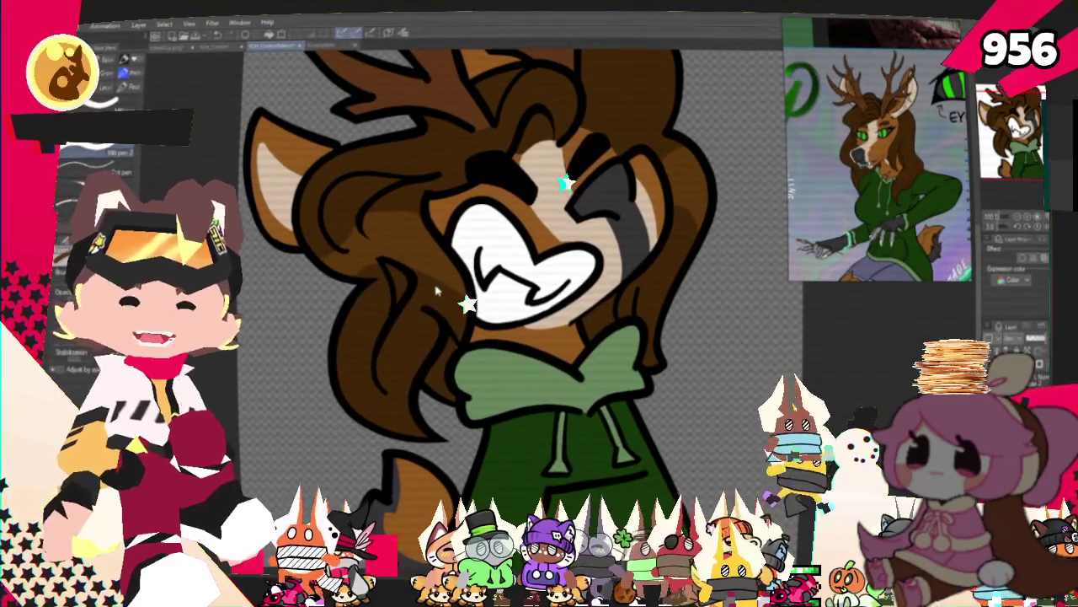
{"action": "scroll", "coordinate": [381, 354], "scroll_direction": "down", "scroll_amount": 2}
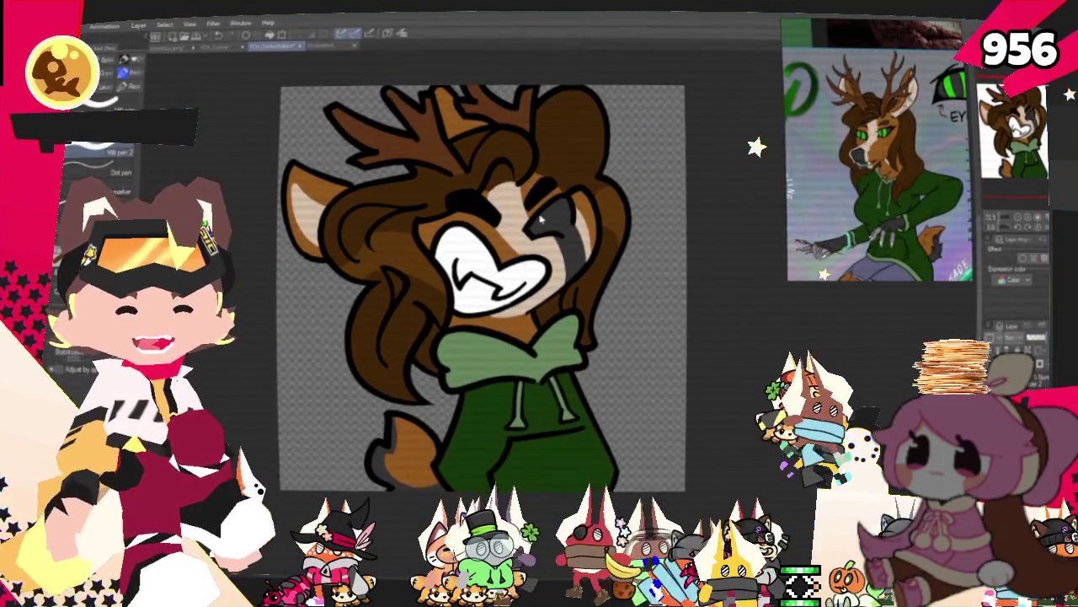
{"action": "scroll", "coordinate": [543, 215], "scroll_direction": "up", "scroll_amount": 2}
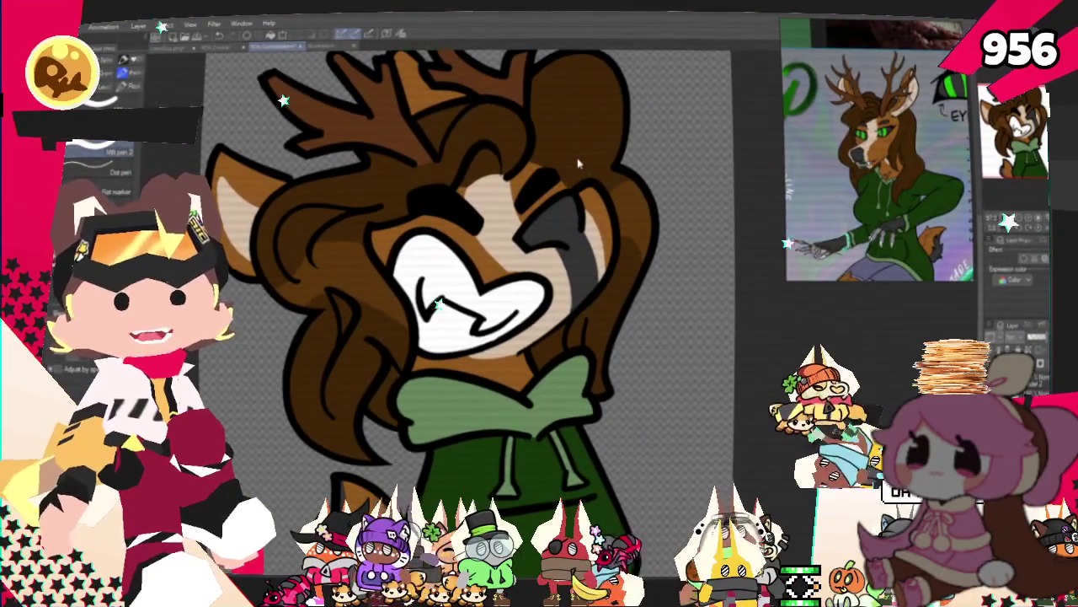
{"action": "scroll", "coordinate": [573, 160], "scroll_direction": "down", "scroll_amount": 1}
Export the deer as a single-layer PNG into CookieBakers, with file name 'Ze'
{"action": "scroll", "coordinate": [556, 160], "scroll_direction": "down", "scroll_amount": 1}
{"action": "scroll", "coordinate": [531, 162], "scroll_direction": "down", "scroll_amount": 1}
{"action": "scroll", "coordinate": [517, 161], "scroll_direction": "up", "scroll_amount": 1}
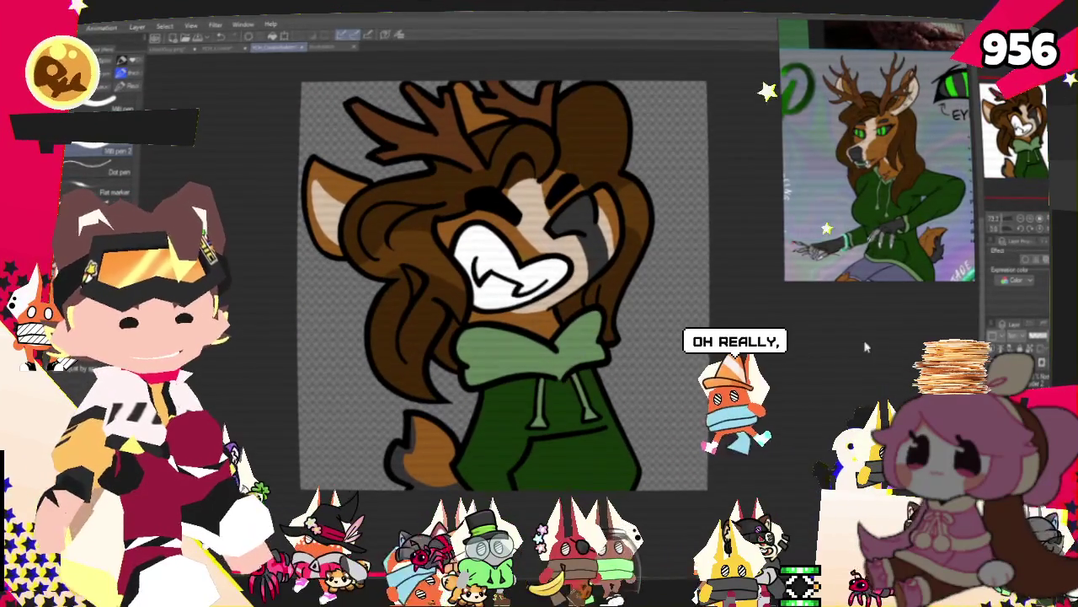
{"action": "scroll", "coordinate": [592, 240], "scroll_direction": "down", "scroll_amount": 2}
{"action": "scroll", "coordinate": [580, 252], "scroll_direction": "up", "scroll_amount": 1}
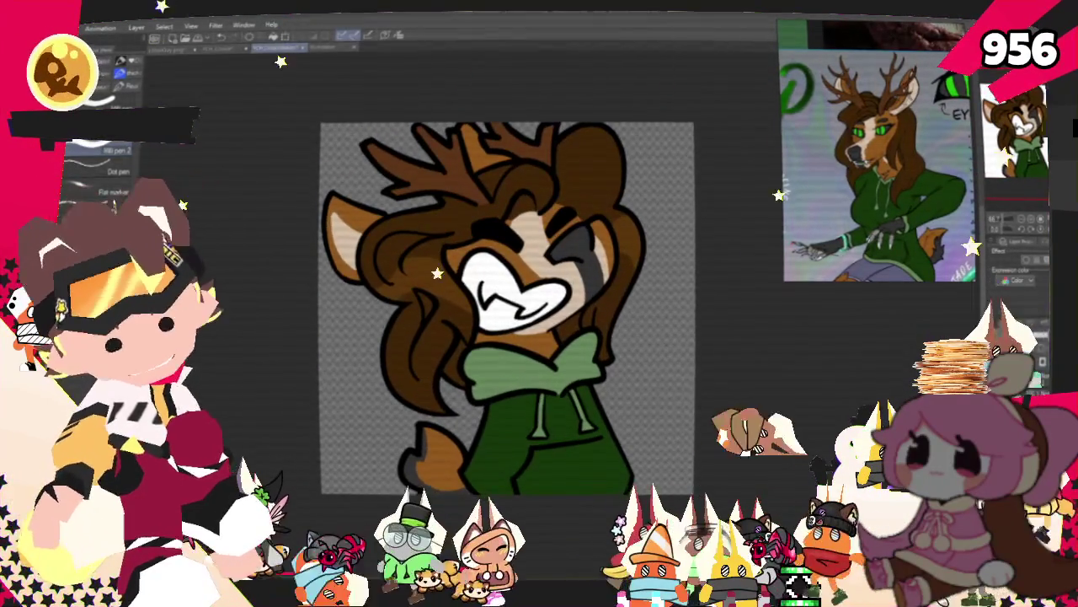
{"action": "key", "text": "alt+f"}
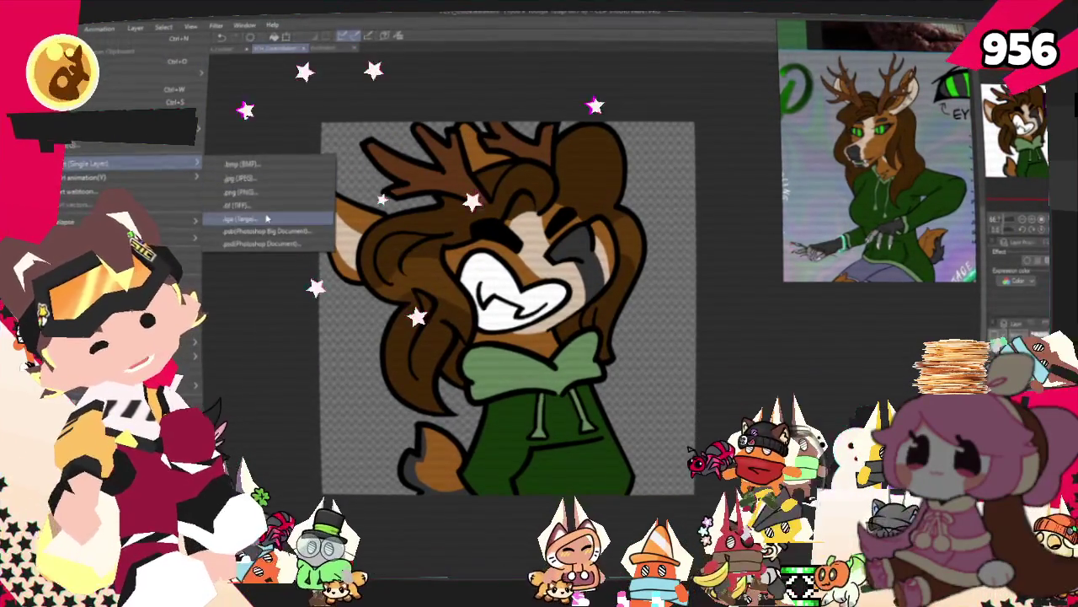
{"action": "left_click", "coordinate": [272, 202]}
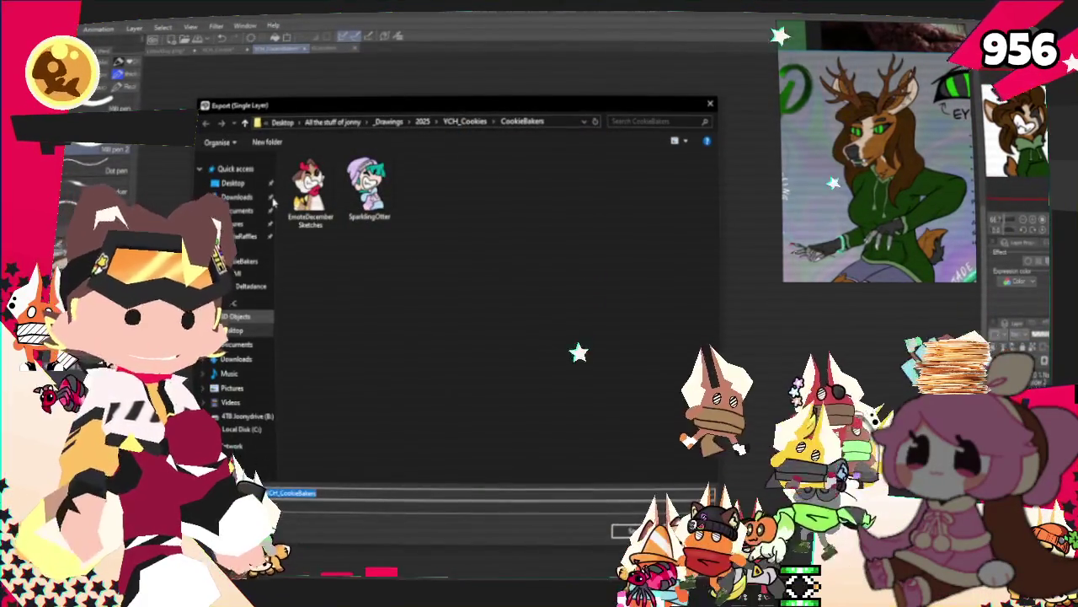
{"action": "type", "text": "Zephyr"}
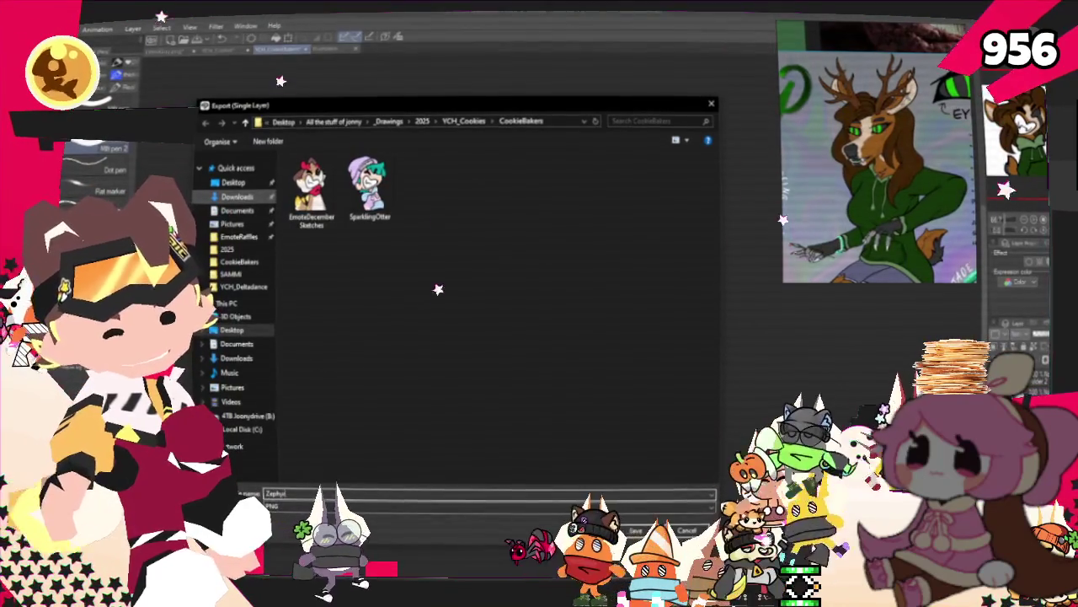
{"action": "key", "text": "Return"}
{"action": "key", "text": "Return"}
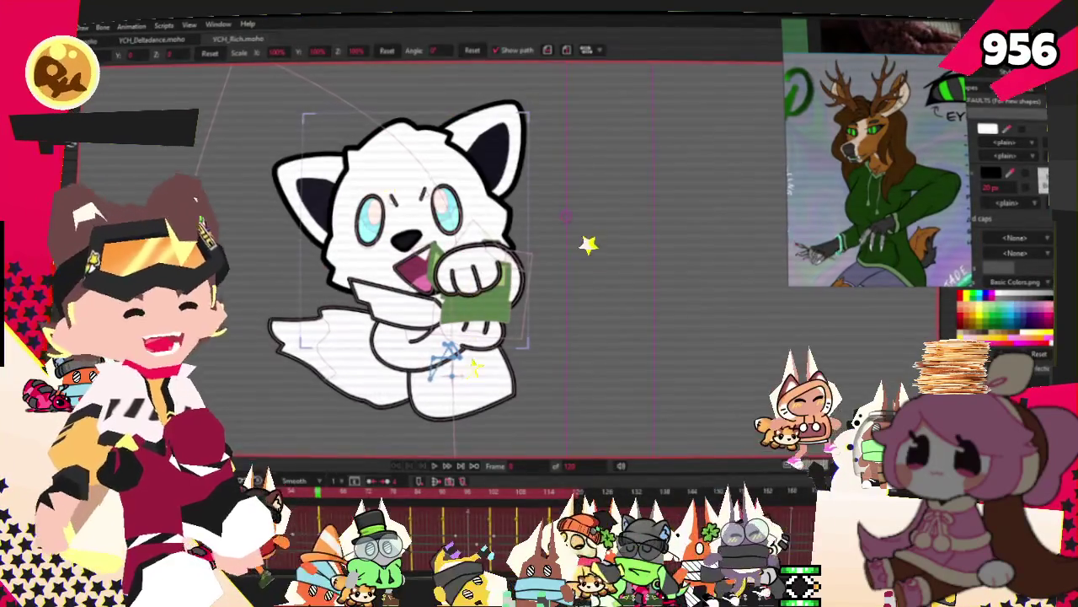
Zoom out of the fox project and switch to the cookie-tray project tab
{"action": "scroll", "coordinate": [517, 352], "scroll_direction": "down", "scroll_amount": 2}
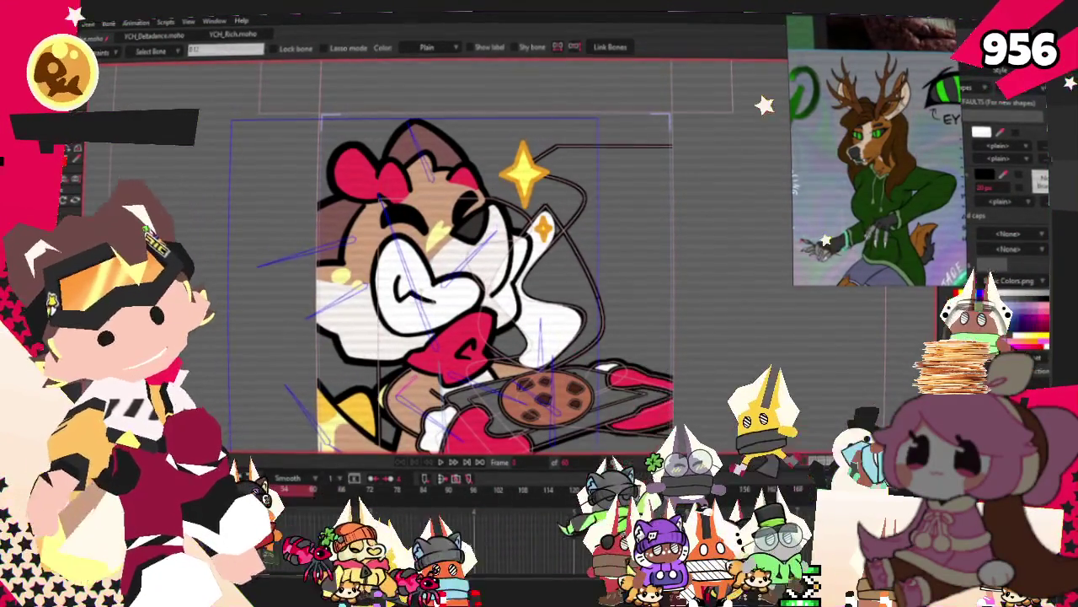
{"action": "left_click", "coordinate": [69, 21]}
{"action": "mouse_move", "coordinate": [152, 215]}
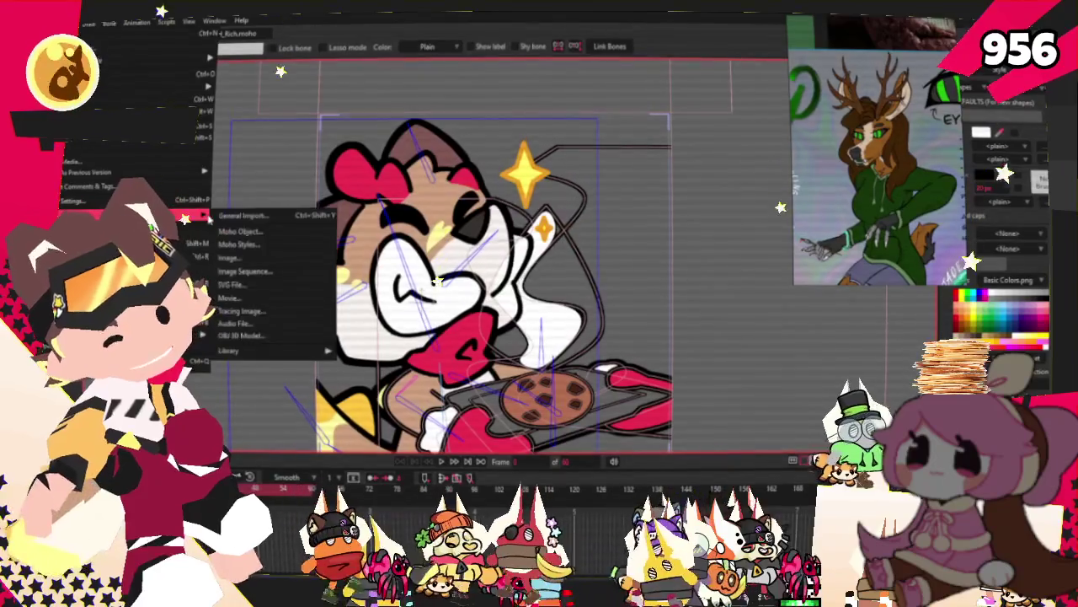
Import the Zephyr image from _Drawings/2025/YCH_Cookies/CookieBakers into the cookie-tray scene
{"action": "left_click", "coordinate": [239, 219]}
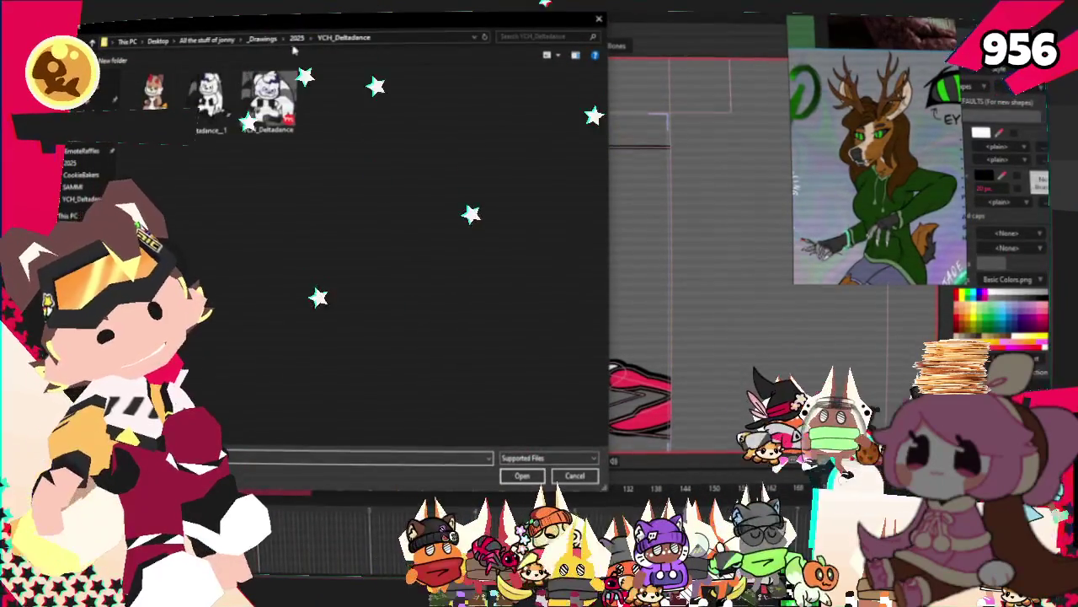
{"action": "left_click", "coordinate": [264, 40]}
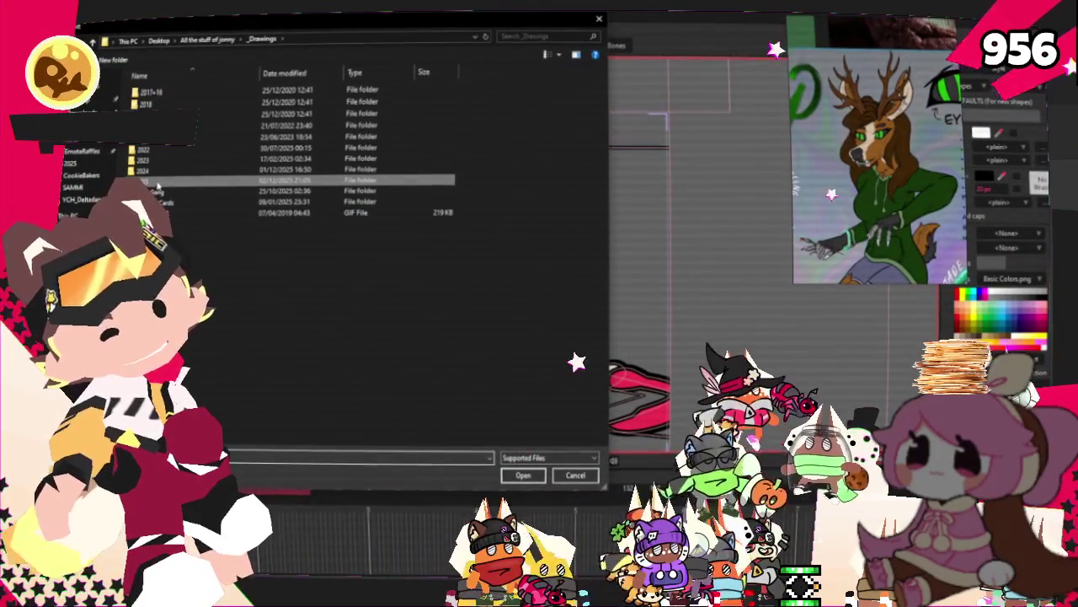
{"action": "double_click", "coordinate": [143, 101]}
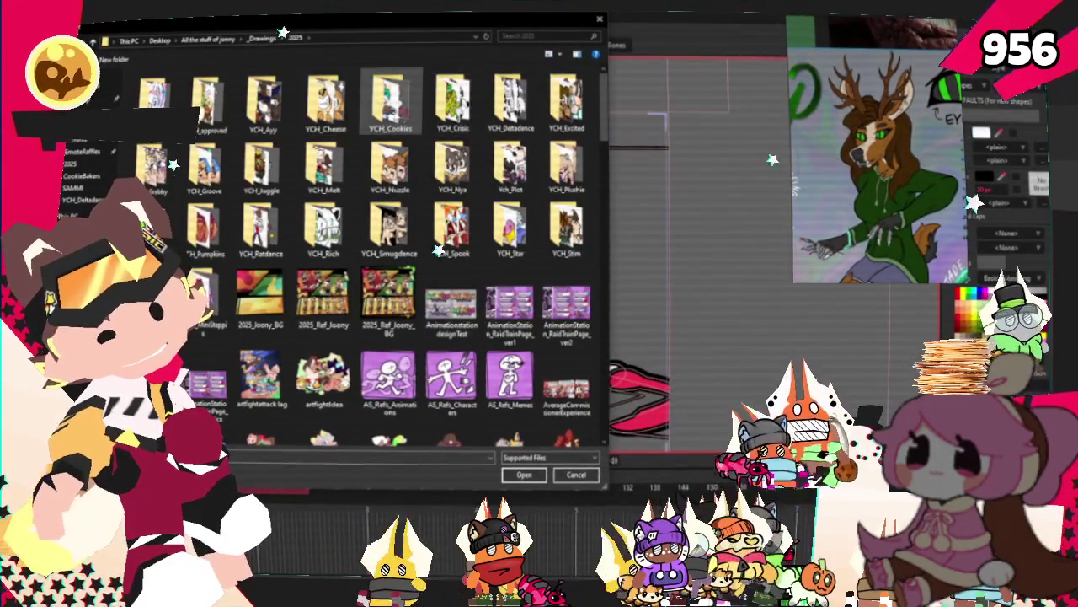
{"action": "double_click", "coordinate": [390, 102]}
{"action": "double_click", "coordinate": [154, 94]}
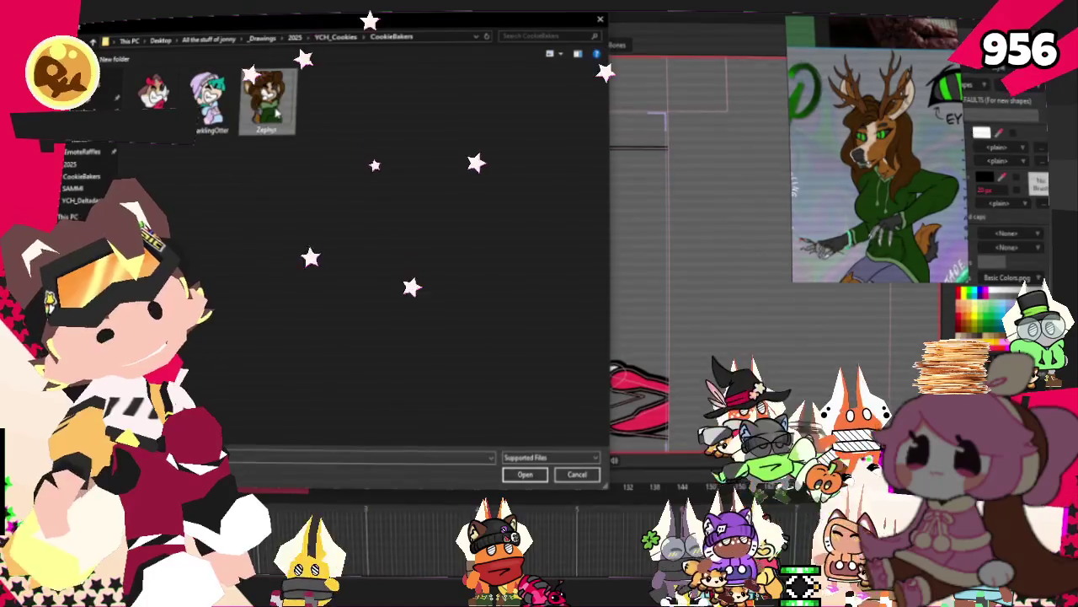
{"action": "left_click", "coordinate": [517, 471]}
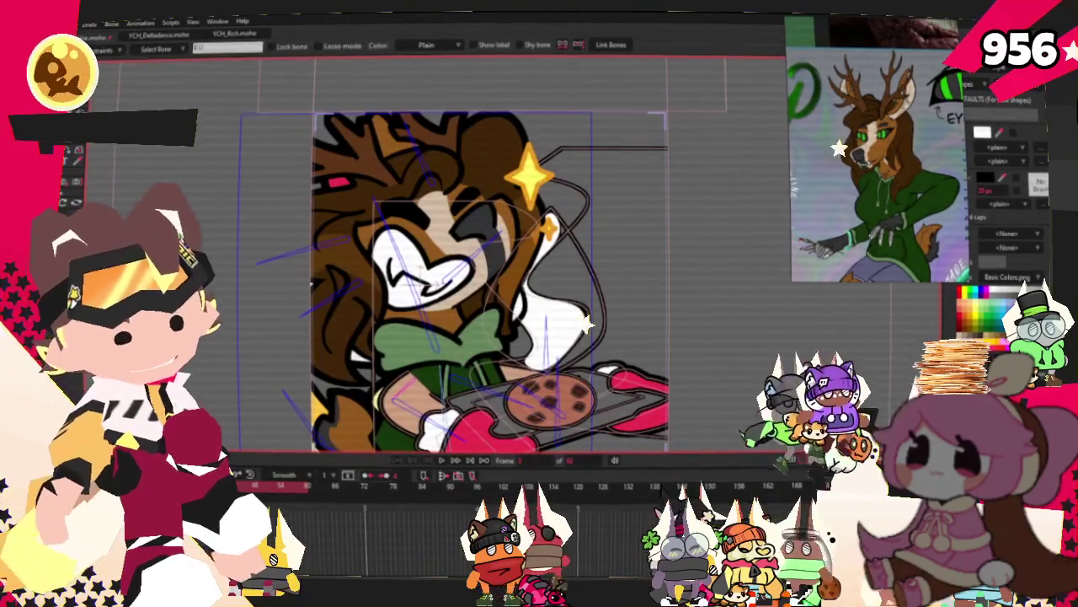
Set the EmoteDecemberSketches.png layer's source image to Zephyr so the deer holds the tray
{"action": "scroll", "coordinate": [509, 269], "scroll_direction": "up", "scroll_amount": 3}
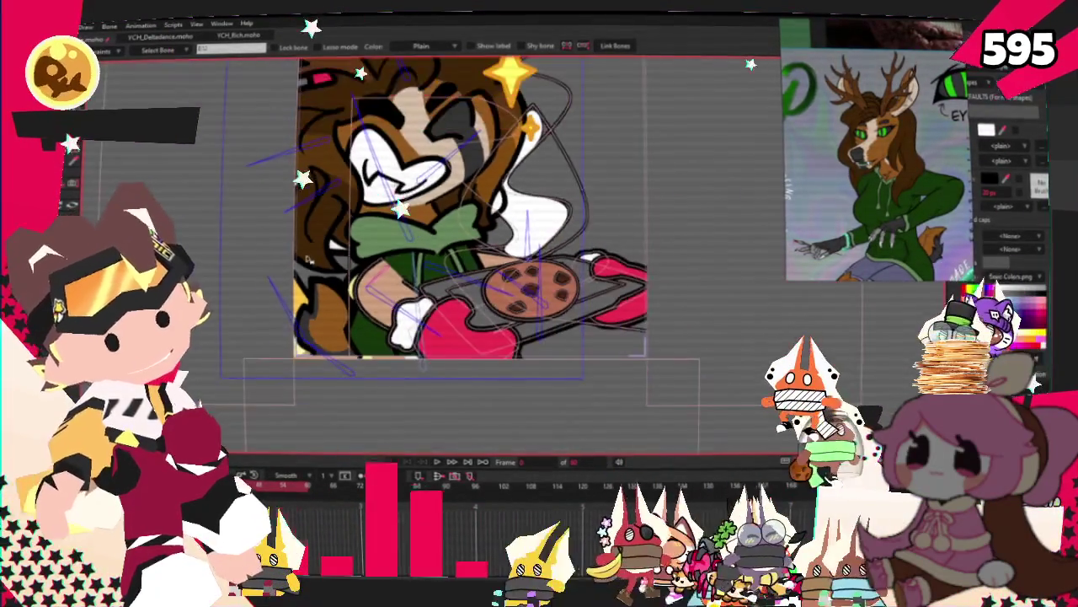
{"action": "scroll", "coordinate": [472, 236], "scroll_direction": "down", "scroll_amount": 3}
{"action": "double_click", "coordinate": [1002, 211]}
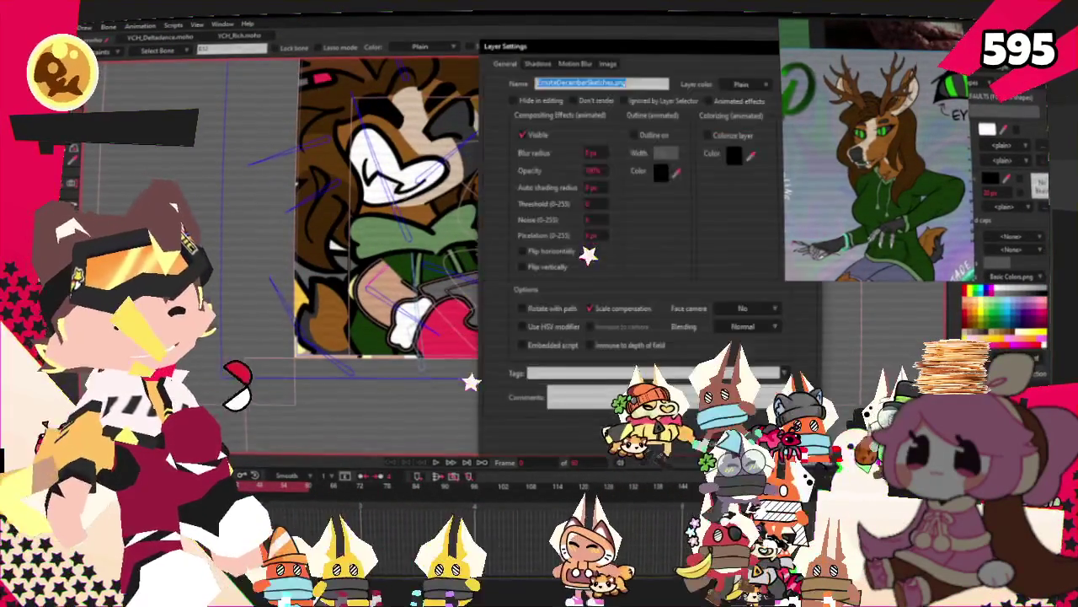
{"action": "left_click", "coordinate": [608, 64]}
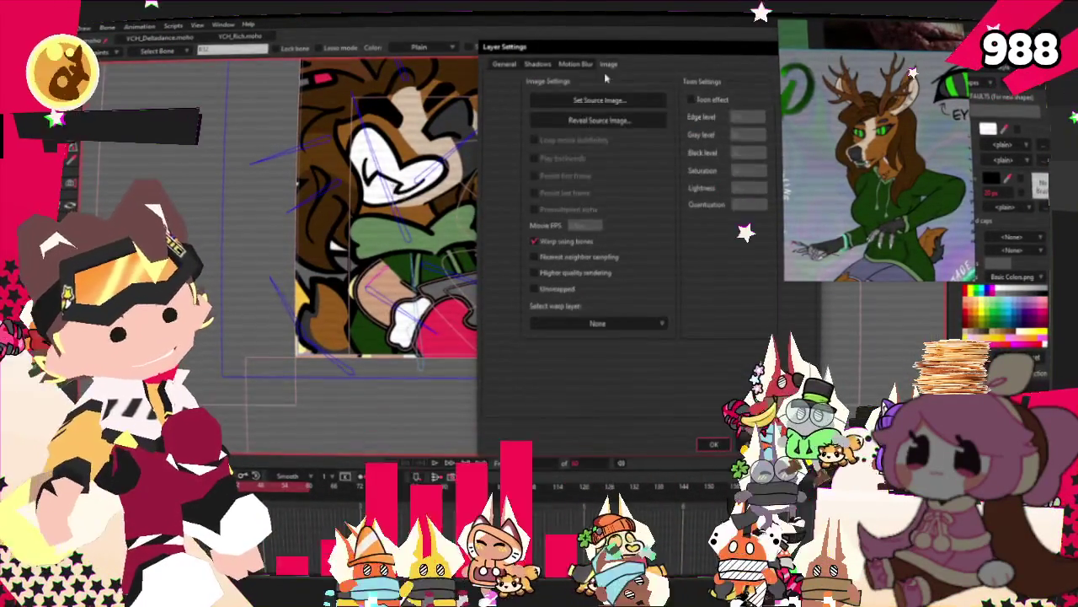
{"action": "left_click", "coordinate": [599, 100]}
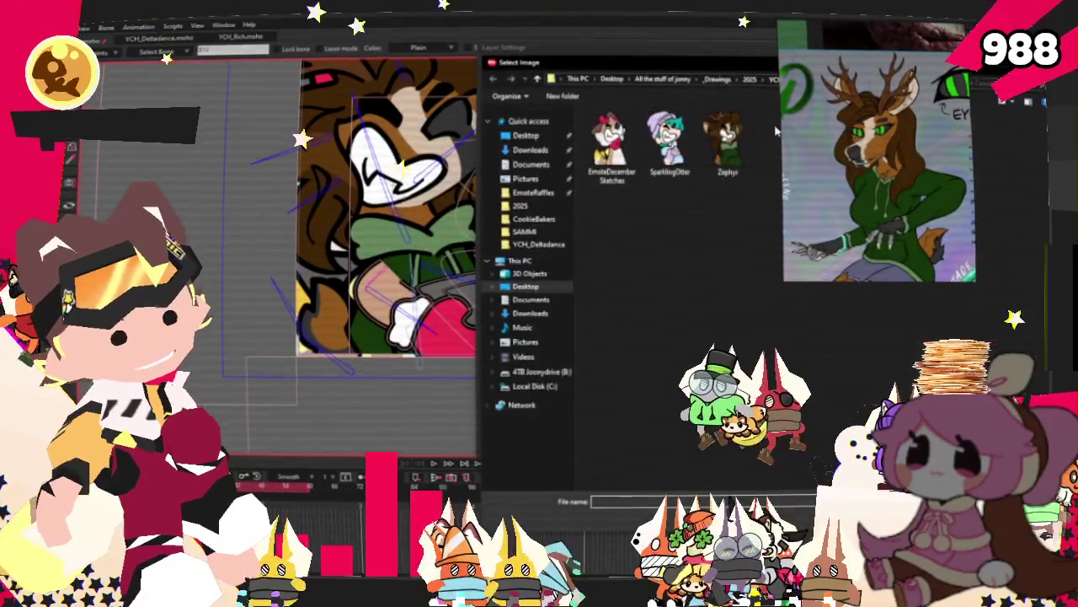
{"action": "double_click", "coordinate": [728, 141]}
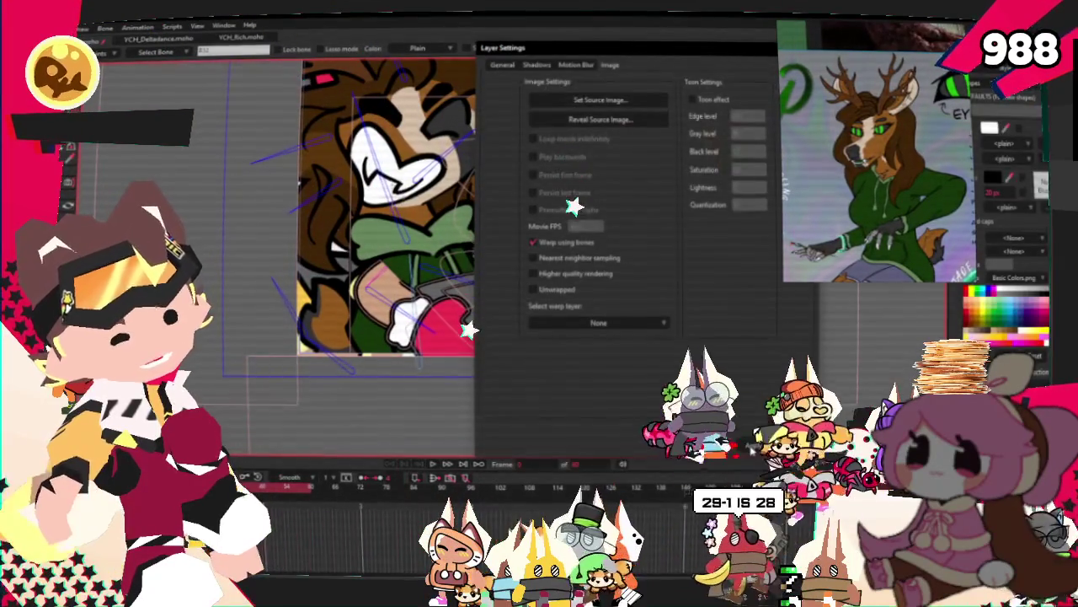
{"action": "left_click", "coordinate": [717, 452]}
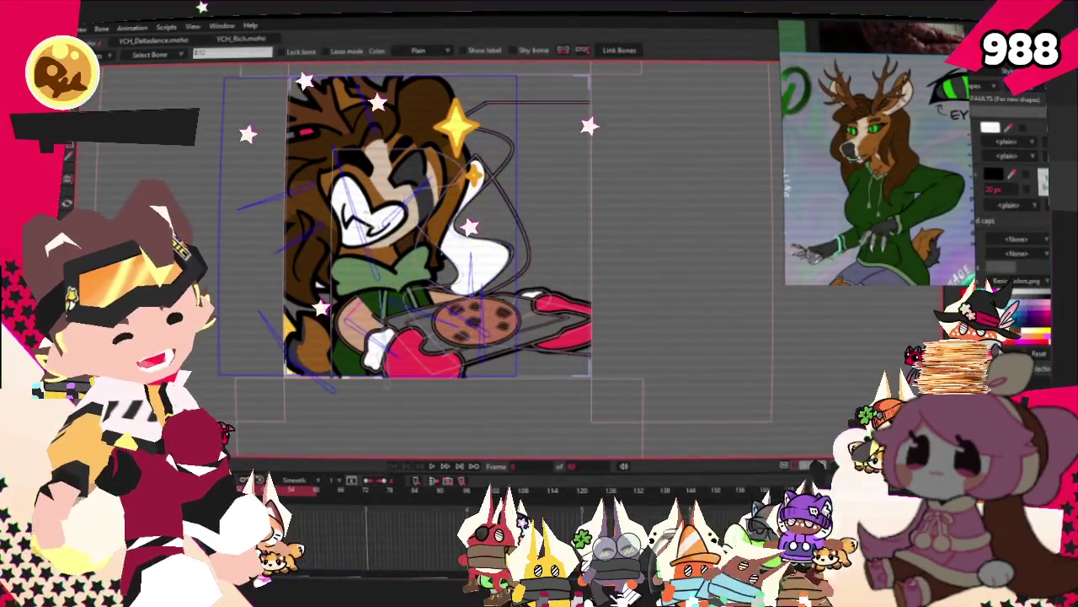
{"action": "double_click", "coordinate": [809, 337]}
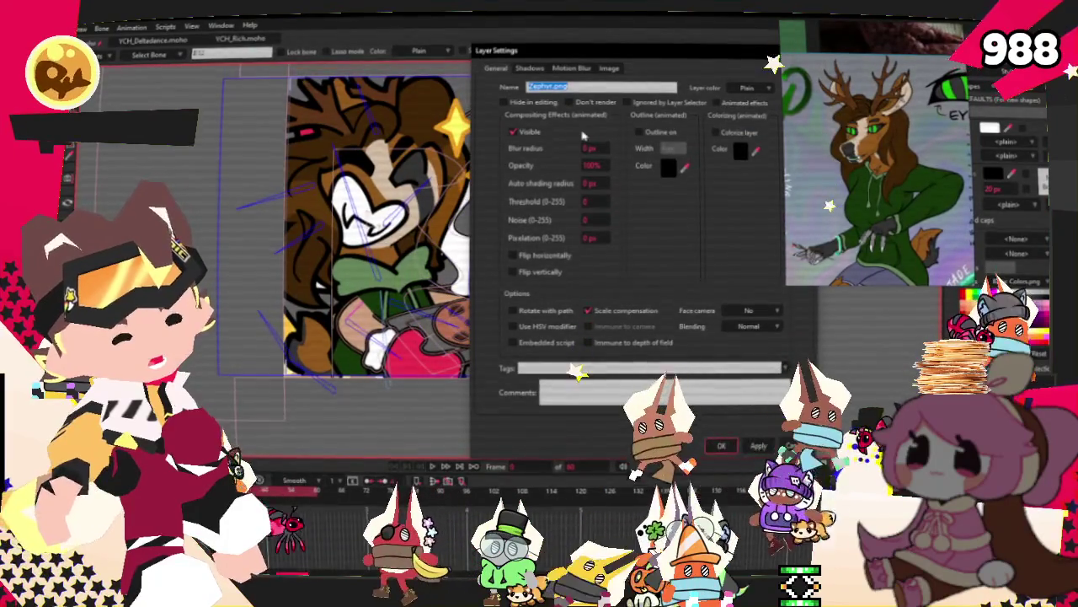
Drop the Zephyr.png layer to 50% opacity and scale it up to about 113.6%
{"action": "type", "text": "50"}
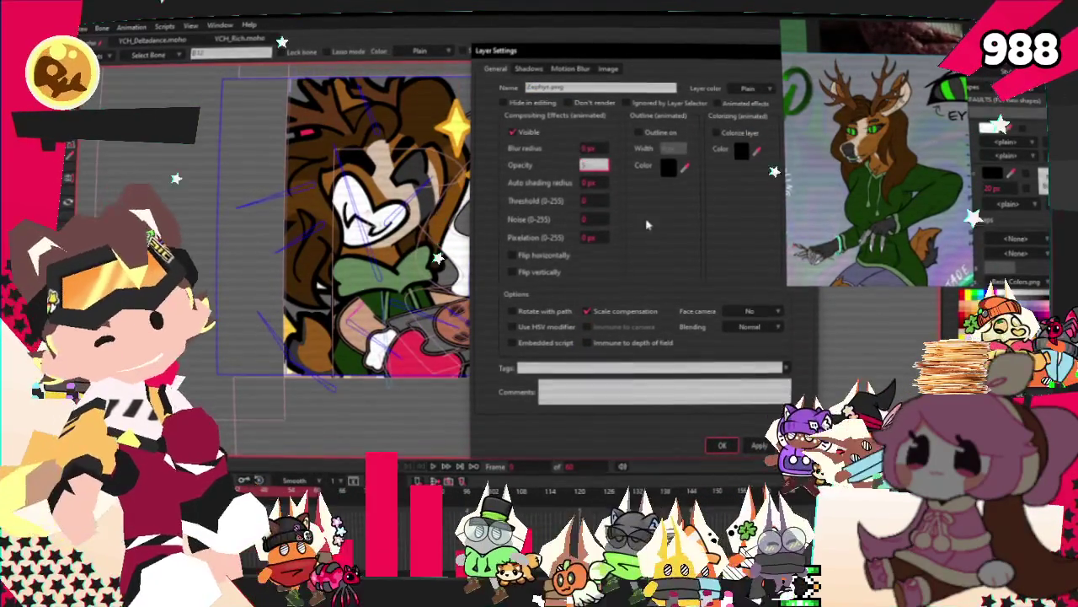
{"action": "key", "text": "Return"}
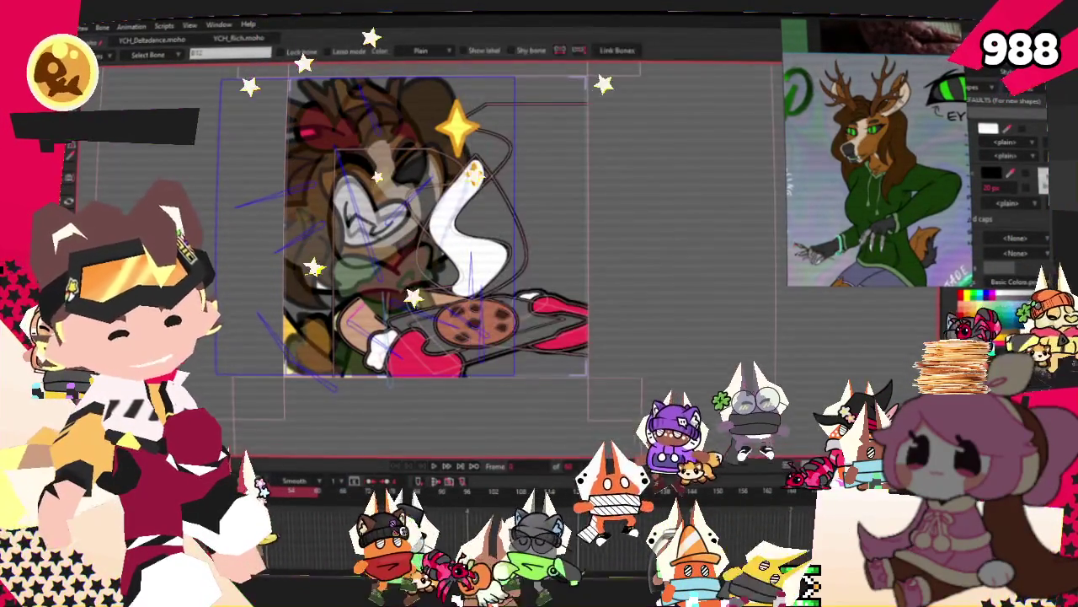
{"action": "key", "text": "0"}
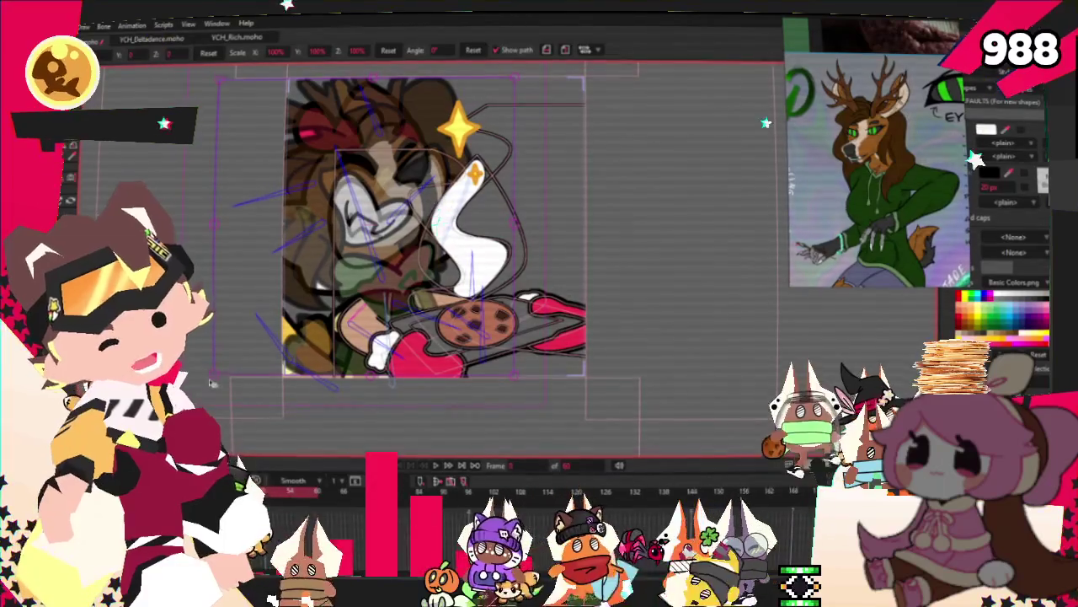
{"action": "left_click_drag", "start_coordinate": [214, 379], "coordinate": [277, 125]}
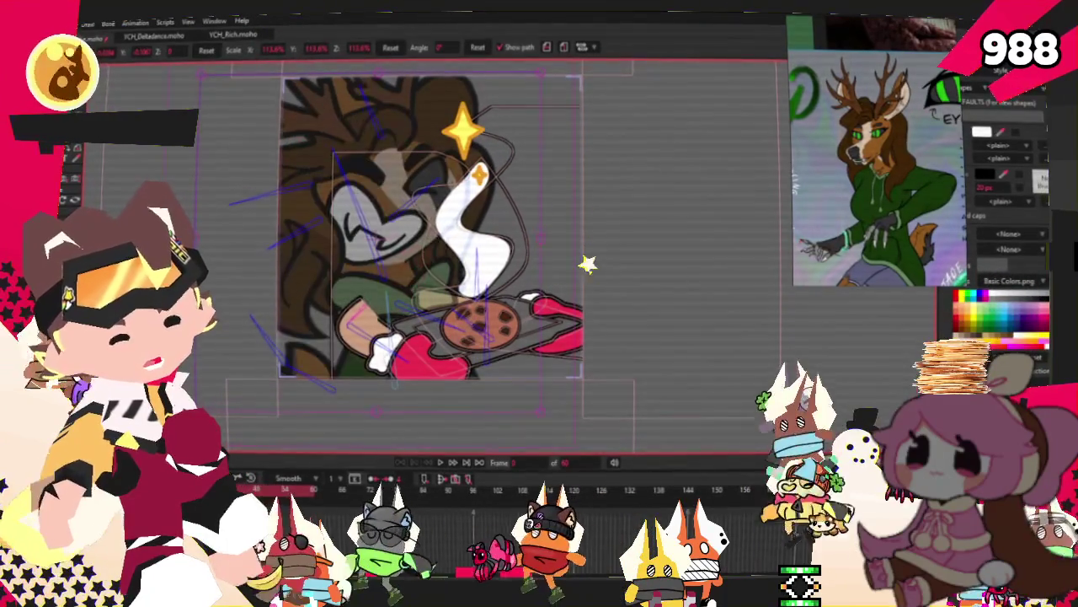
Restore the Zephyr.png layer's opacity to 100% and step back one frame
{"action": "key", "text": "ctrl+l"}
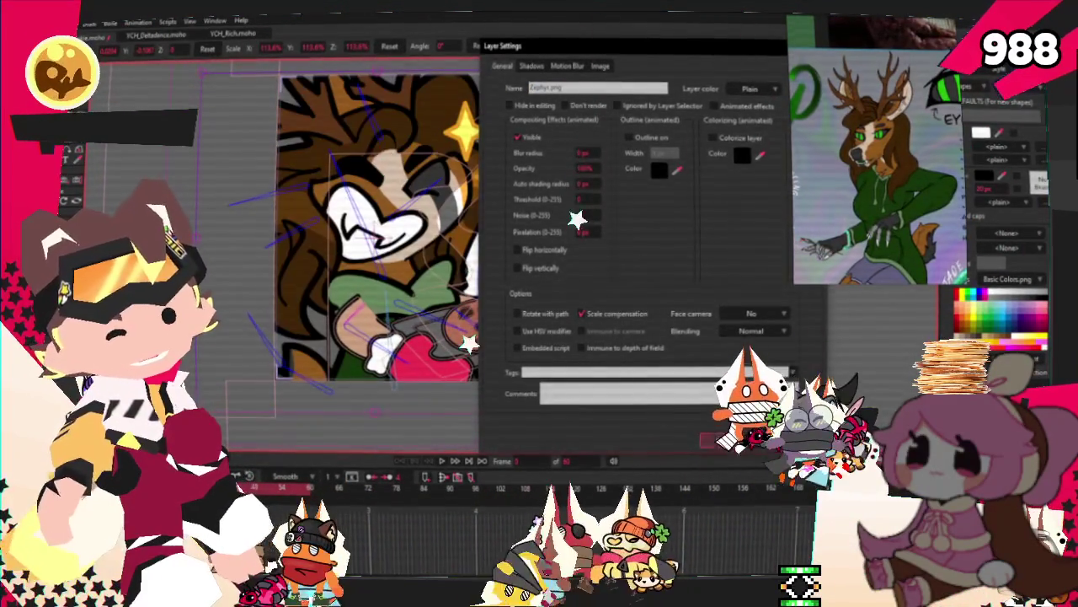
{"action": "key", "text": "Return"}
{"action": "left_click", "coordinate": [444, 463]}
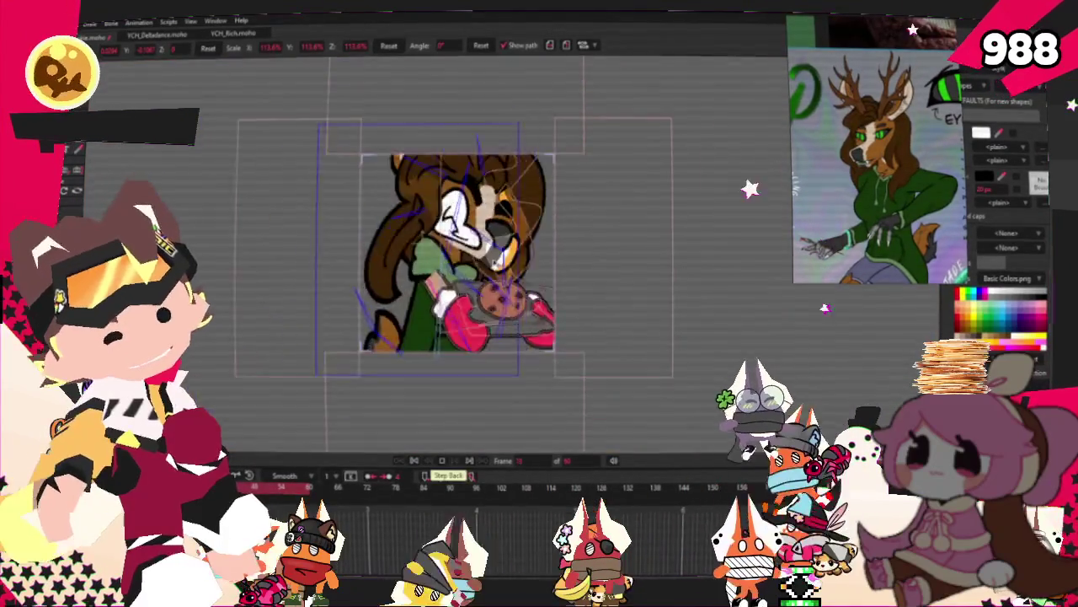
Step back a frame and toggle between Bone Strength and Select Bone to inspect the rig
{"action": "left_click", "coordinate": [444, 462]}
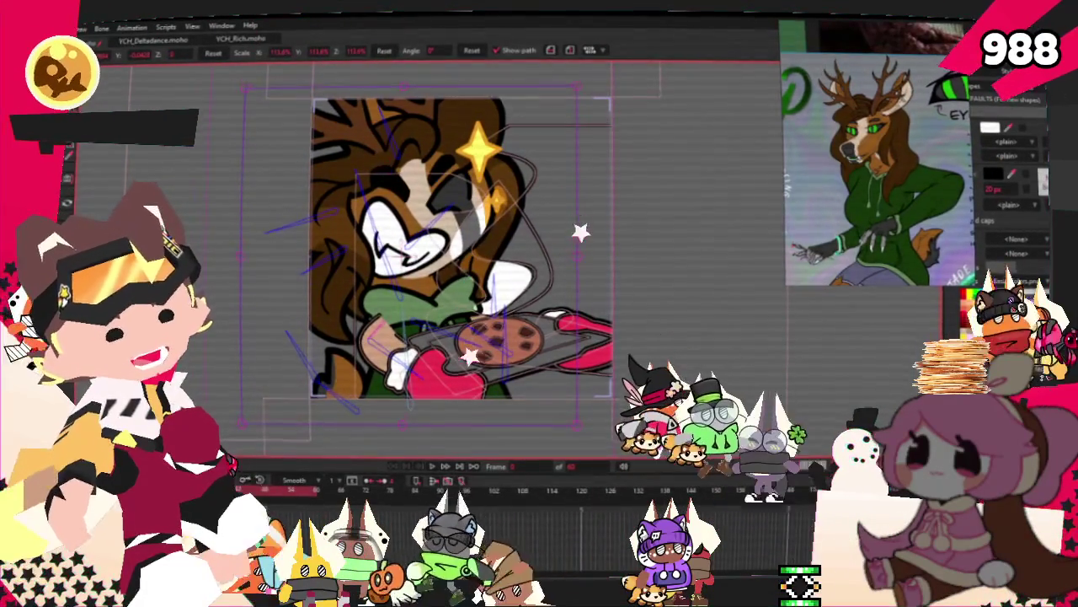
{"action": "key", "text": "z"}
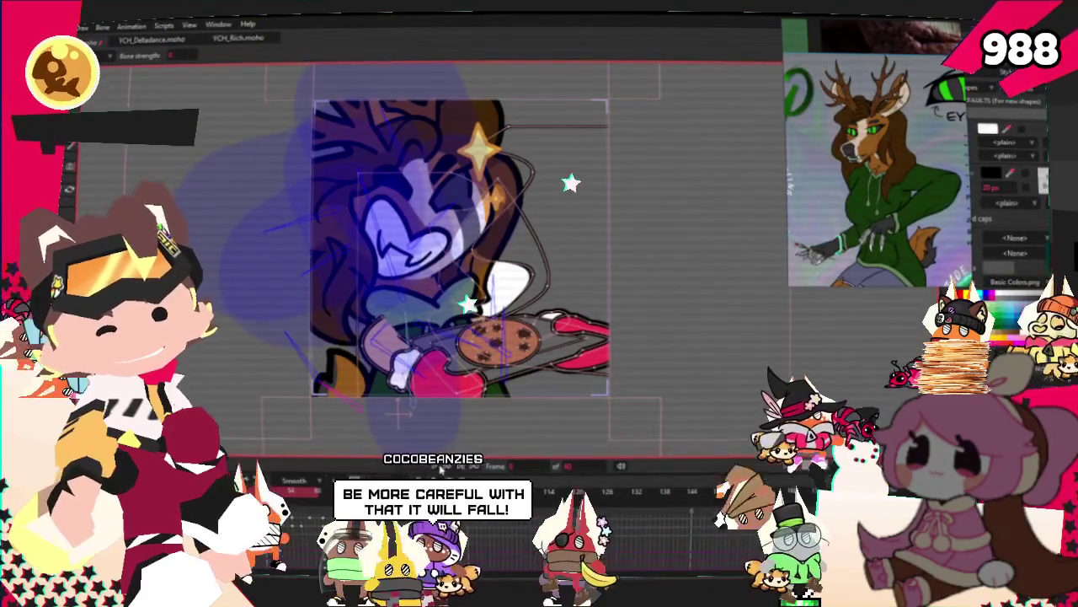
{"action": "key", "text": "b"}
{"action": "scroll", "coordinate": [413, 373], "scroll_direction": "up", "scroll_amount": 5}
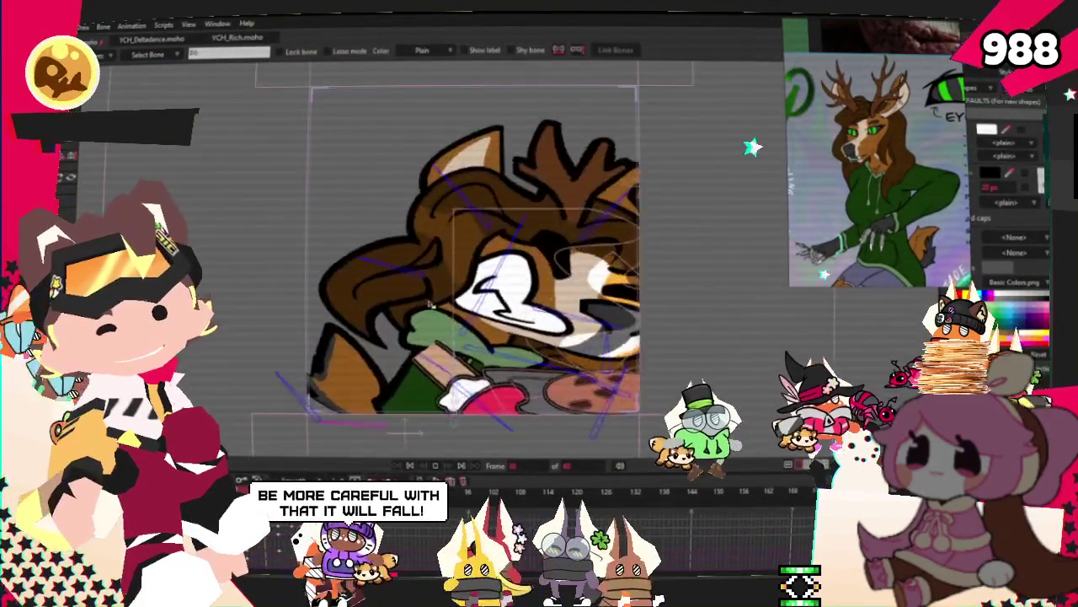
{"action": "scroll", "coordinate": [396, 354], "scroll_direction": "down", "scroll_amount": 6}
{"action": "scroll", "coordinate": [374, 332], "scroll_direction": "up", "scroll_amount": 3}
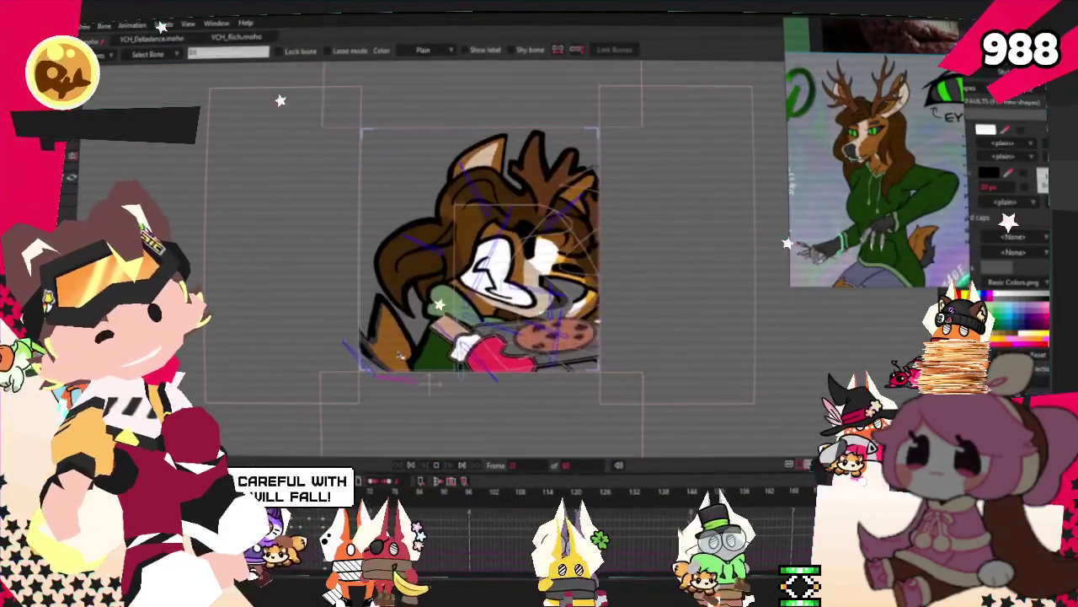
Toggle the animation preview and review bone strength across the character
{"action": "left_click", "coordinate": [411, 465]}
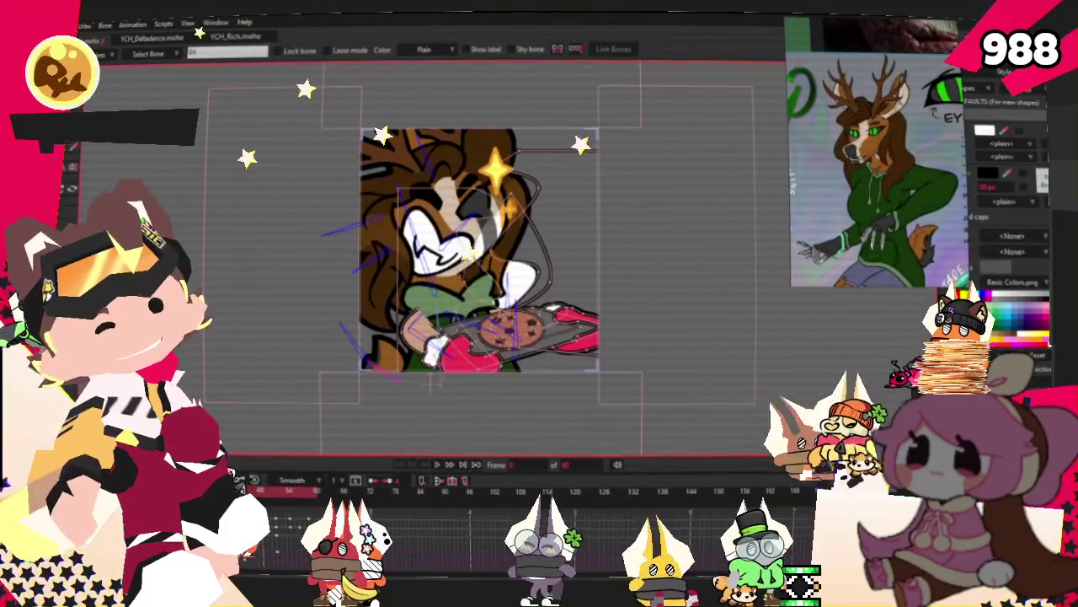
{"action": "key", "text": "s"}
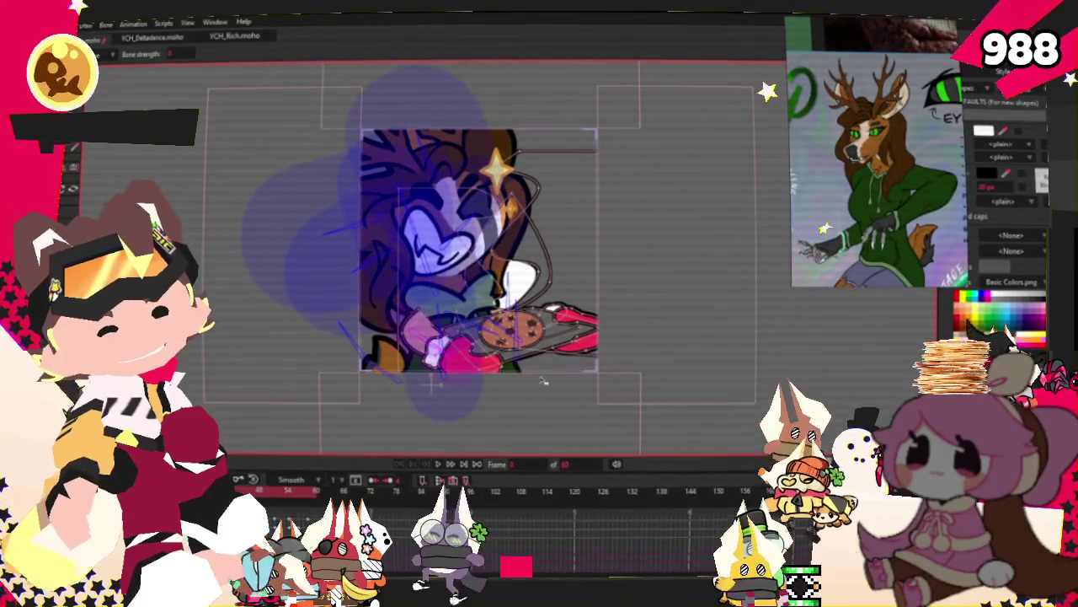
{"action": "scroll", "coordinate": [430, 384], "scroll_direction": "up", "scroll_amount": 3}
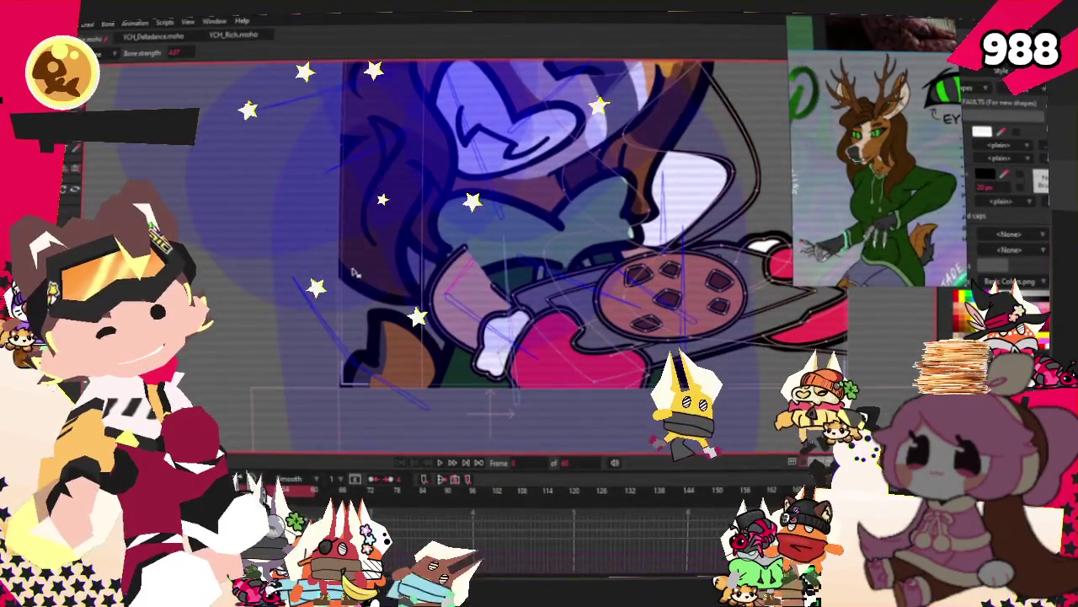
{"action": "scroll", "coordinate": [380, 268], "scroll_direction": "down", "scroll_amount": 5}
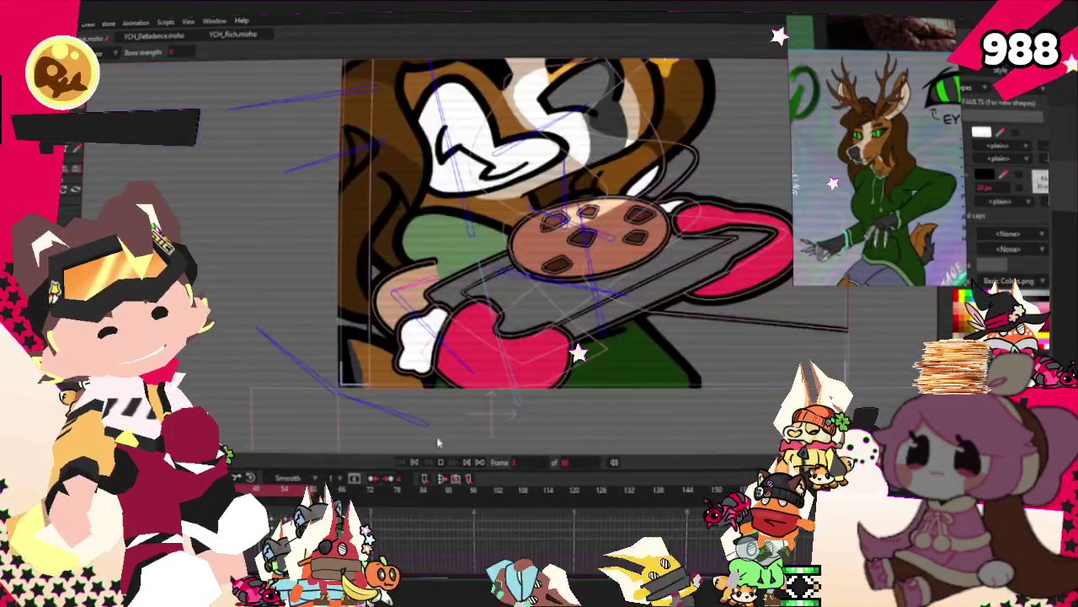
{"action": "scroll", "coordinate": [379, 268], "scroll_direction": "down", "scroll_amount": 4}
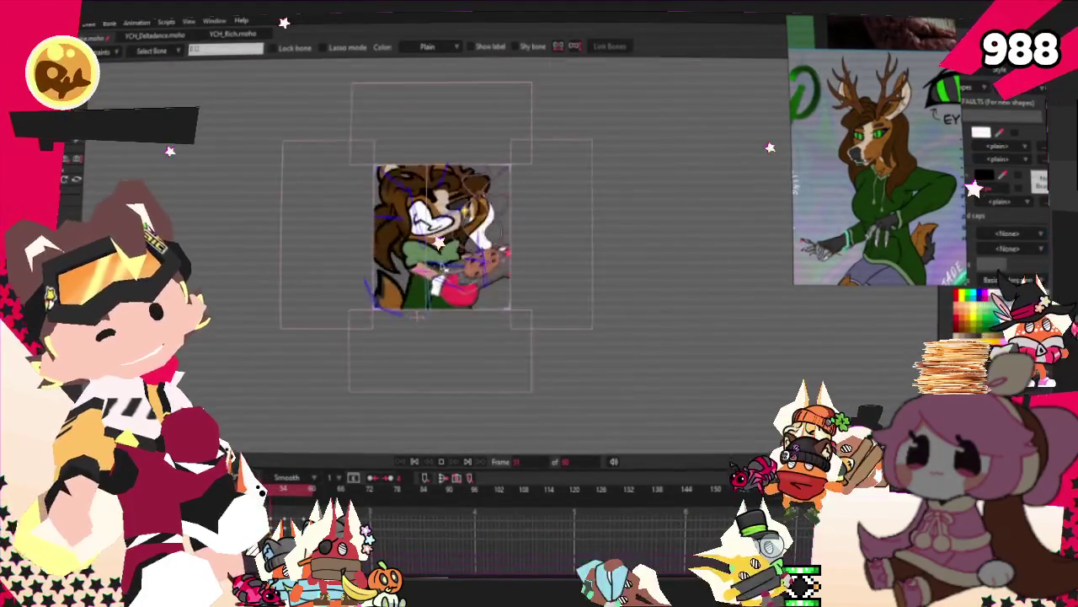
{"action": "scroll", "coordinate": [379, 267], "scroll_direction": "up", "scroll_amount": 4}
{"action": "scroll", "coordinate": [380, 268], "scroll_direction": "up", "scroll_amount": 3}
{"action": "scroll", "coordinate": [379, 268], "scroll_direction": "down", "scroll_amount": 3}
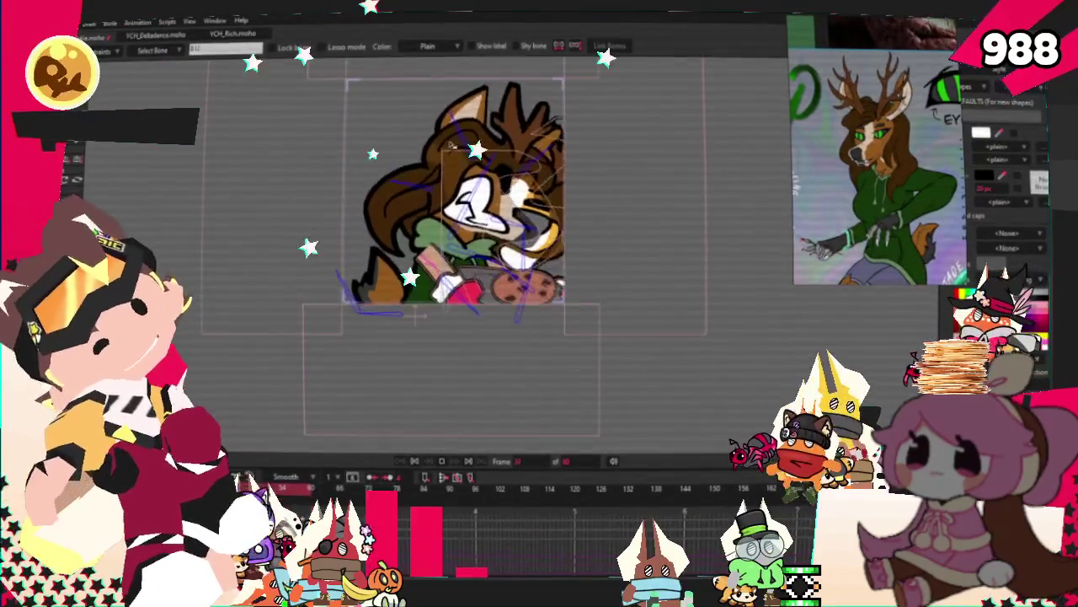
{"action": "scroll", "coordinate": [450, 143], "scroll_direction": "down", "scroll_amount": 2}
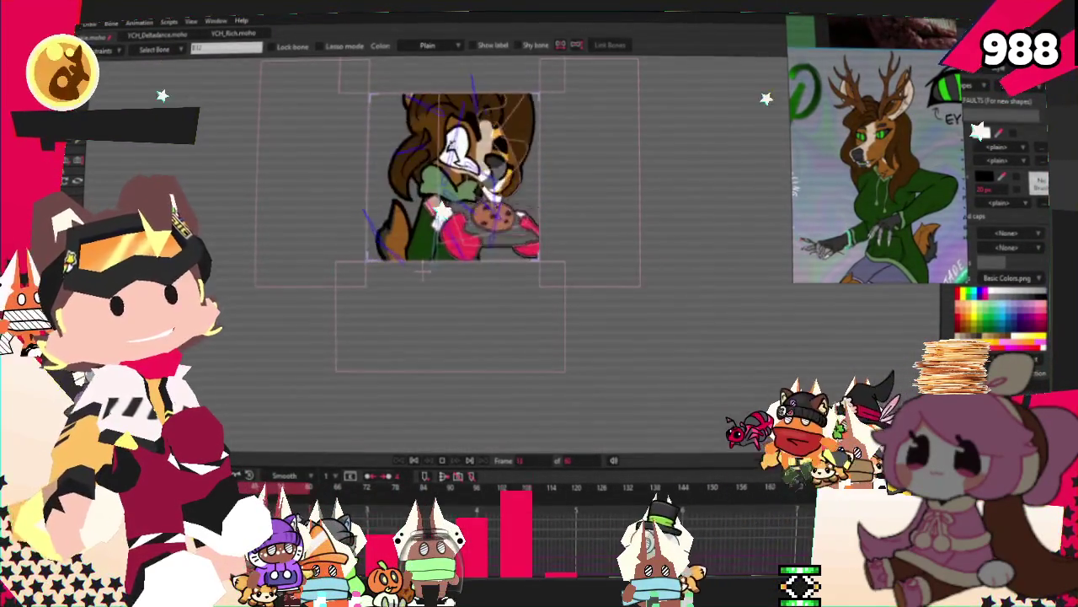
{"action": "scroll", "coordinate": [427, 120], "scroll_direction": "up", "scroll_amount": 2}
{"action": "scroll", "coordinate": [428, 119], "scroll_direction": "up", "scroll_amount": 1}
{"action": "scroll", "coordinate": [427, 120], "scroll_direction": "up", "scroll_amount": 1}
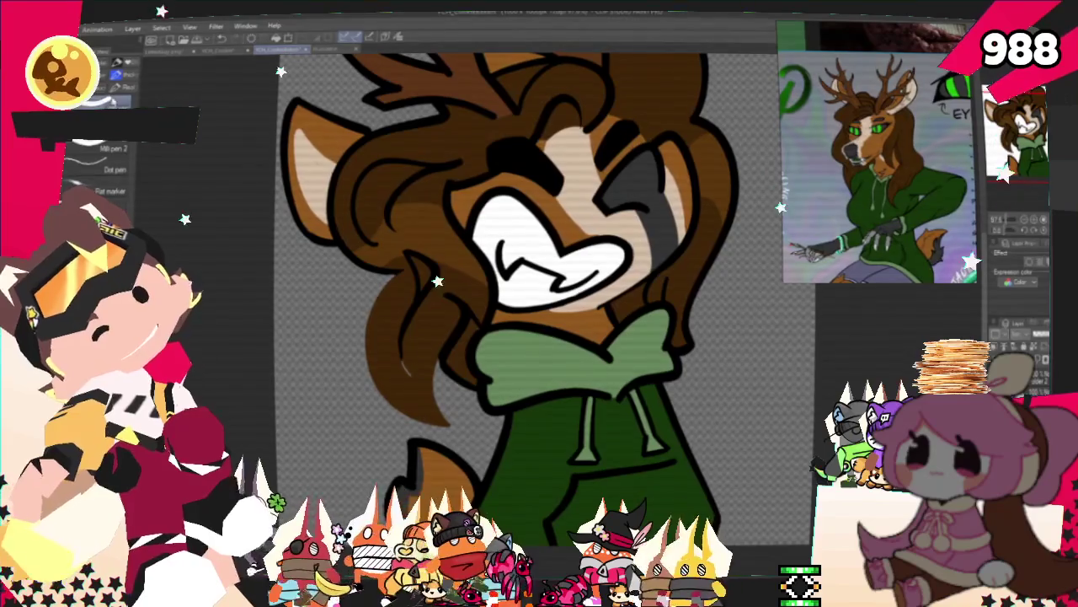
Draw a dark line stroke along a strand of the deer's hair
{"action": "left_click_drag", "start_coordinate": [411, 341], "coordinate": [428, 412]}
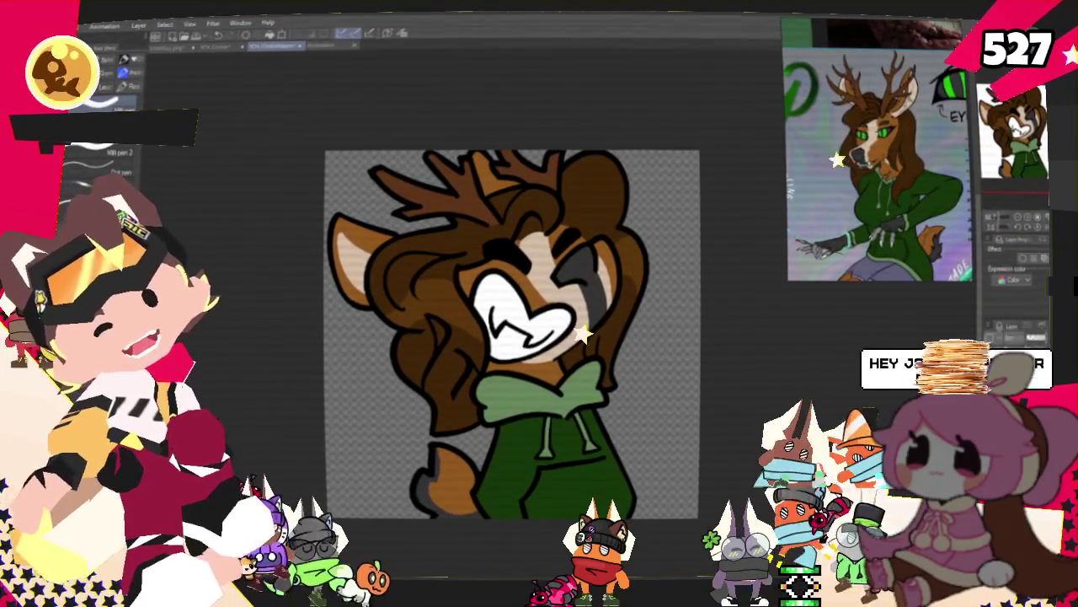
Export the drawing as a single layer over the existing Zephyr image, then return to Moho
{"action": "key", "text": "alt+f"}
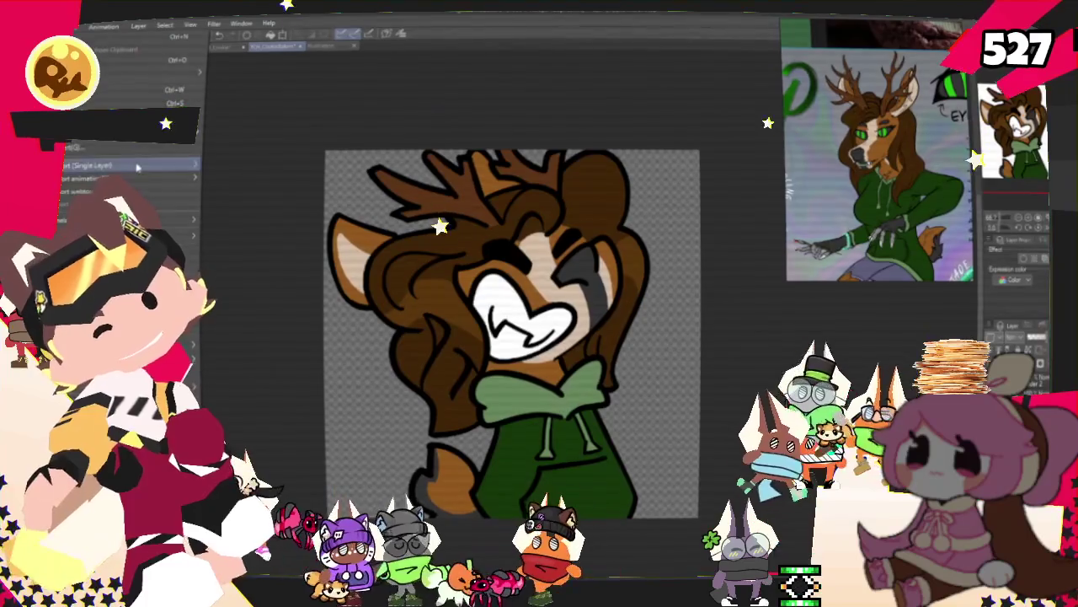
{"action": "left_click", "coordinate": [223, 202]}
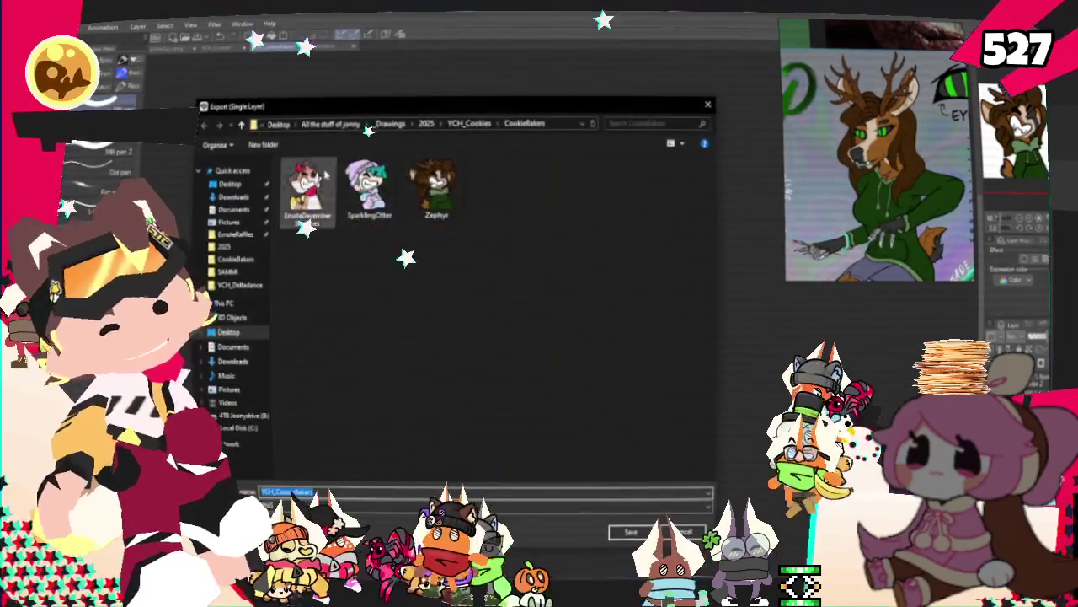
{"action": "left_click", "coordinate": [632, 531]}
{"action": "left_click", "coordinate": [585, 301]}
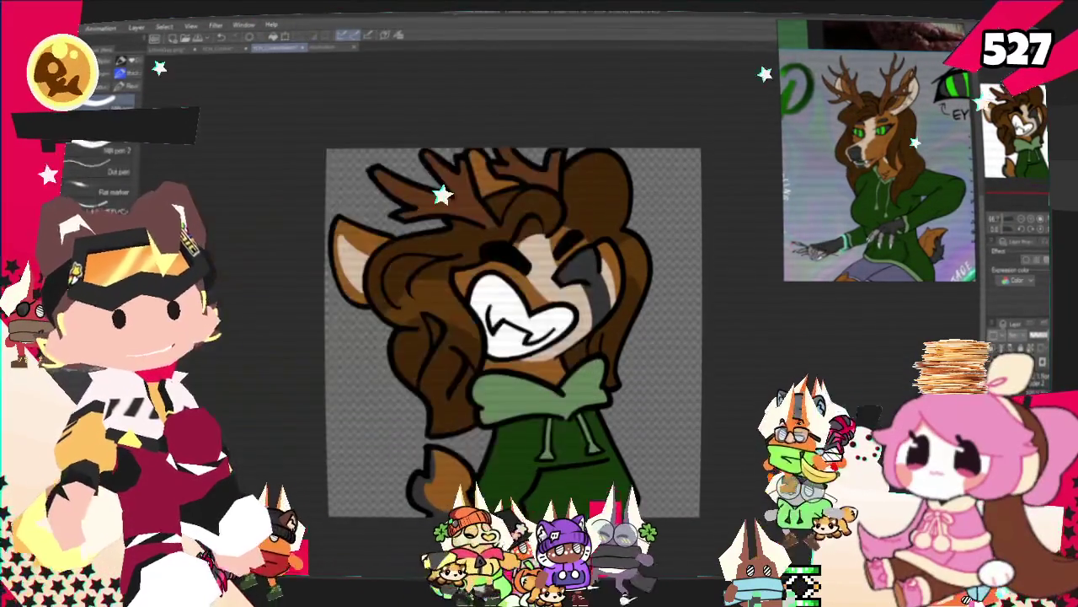
{"action": "key", "text": "alt+Tab"}
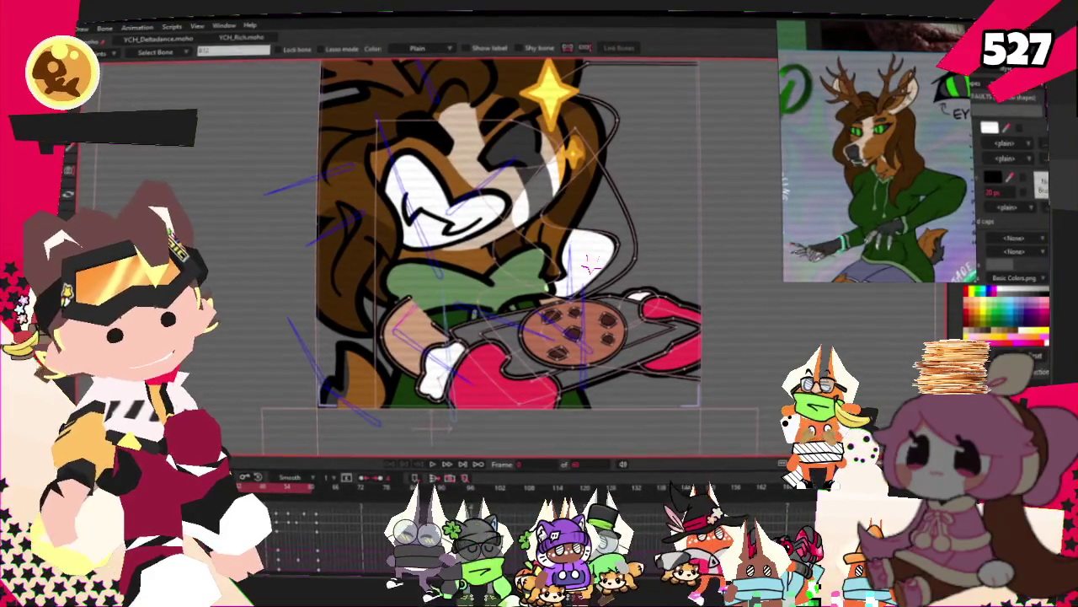
Zoom to frame the deer and play the cookie-tray animation
{"action": "scroll", "coordinate": [590, 263], "scroll_direction": "down", "scroll_amount": 3}
{"action": "scroll", "coordinate": [502, 189], "scroll_direction": "down", "scroll_amount": 1}
{"action": "scroll", "coordinate": [502, 189], "scroll_direction": "up", "scroll_amount": 2}
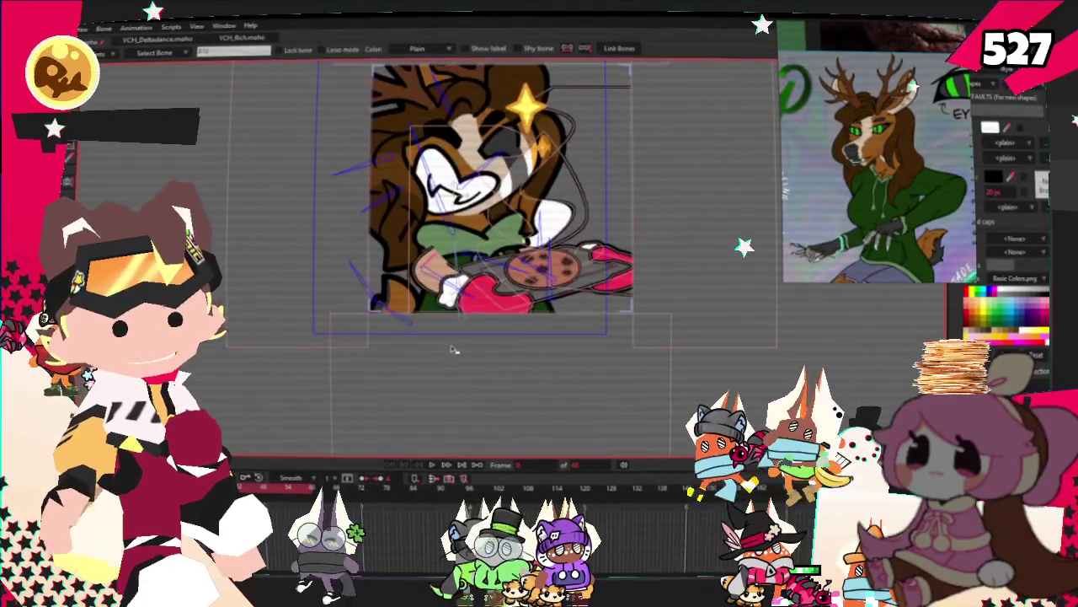
{"action": "left_click", "coordinate": [432, 465]}
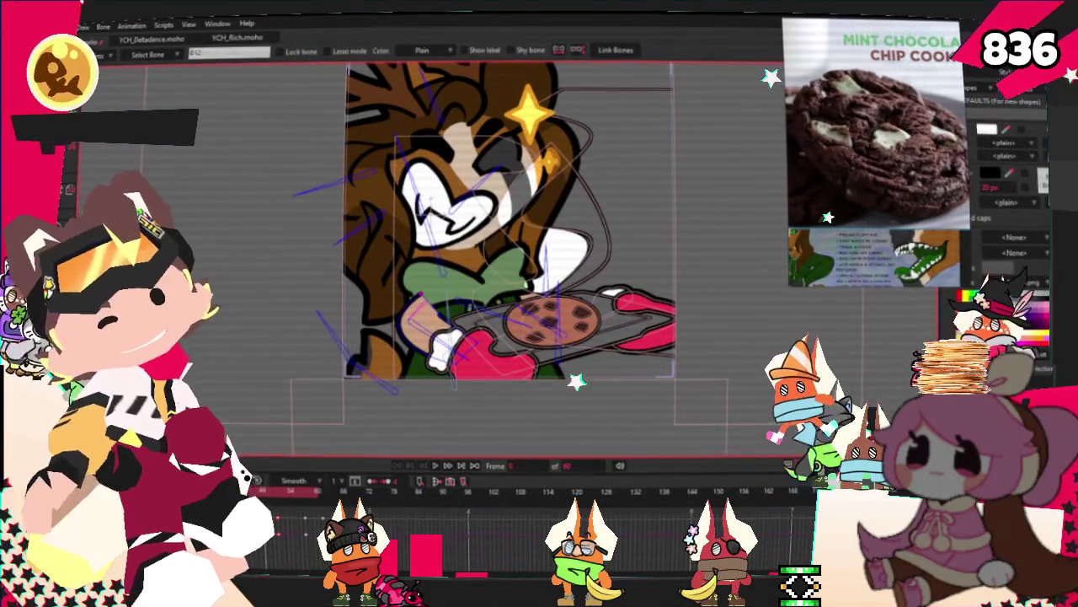
Switch to shape editing and change the selected fill from red to green
{"action": "key", "text": "g"}
{"action": "scroll", "coordinate": [581, 283], "scroll_direction": "up", "scroll_amount": 1}
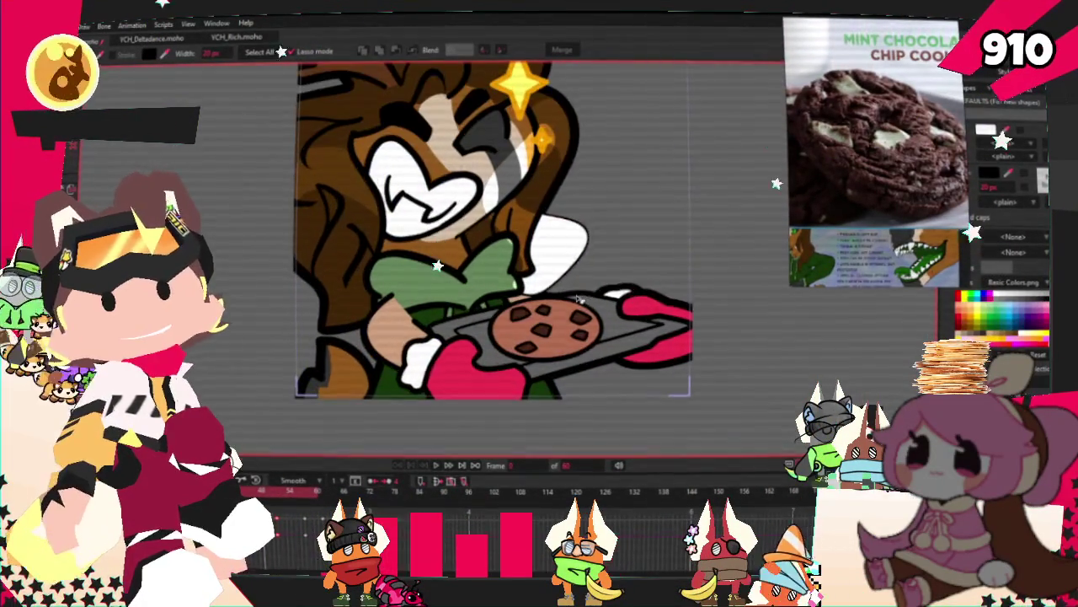
{"action": "scroll", "coordinate": [509, 294], "scroll_direction": "up", "scroll_amount": 1}
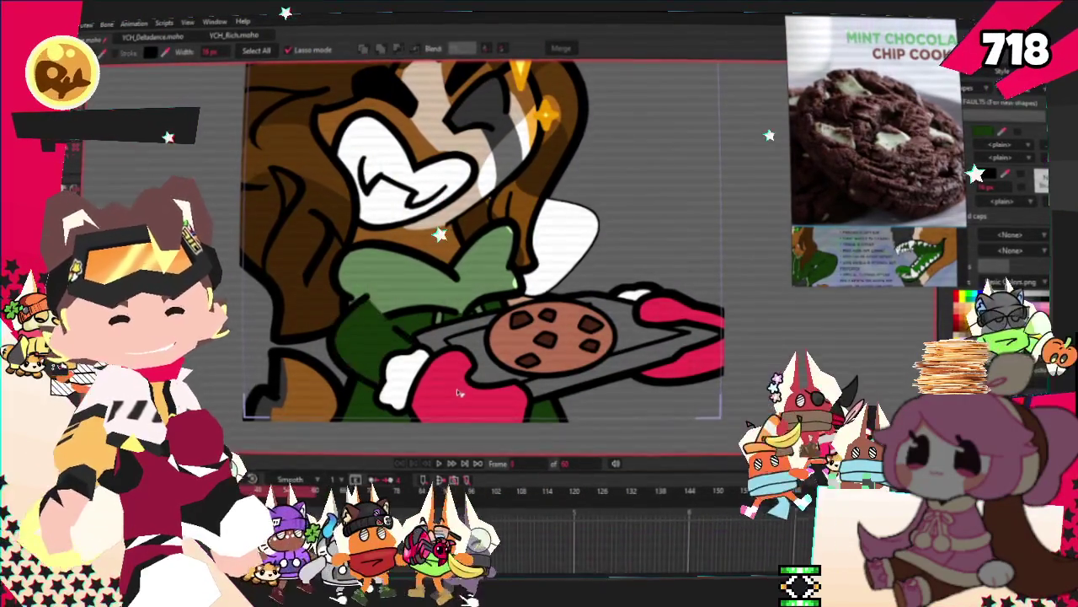
{"action": "scroll", "coordinate": [443, 391], "scroll_direction": "down", "scroll_amount": 2}
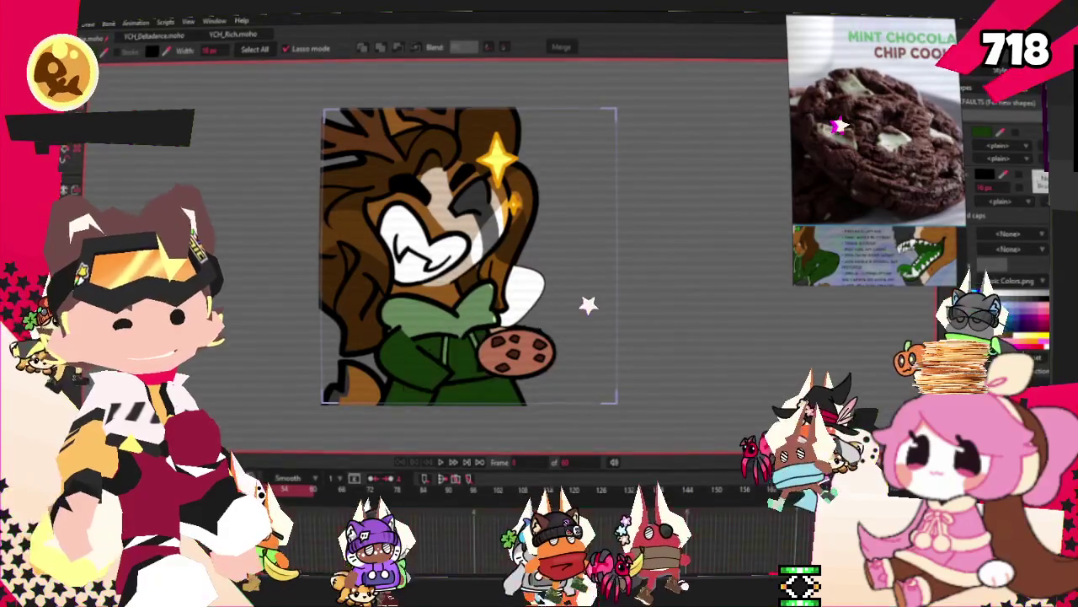
{"action": "scroll", "coordinate": [628, 382], "scroll_direction": "up", "scroll_amount": 2}
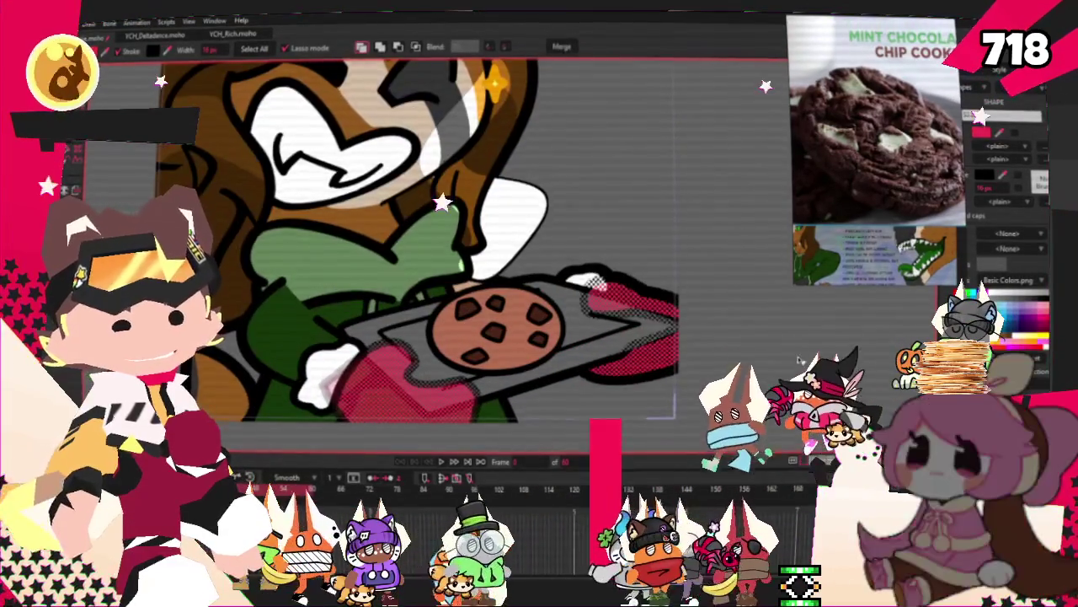
{"action": "scroll", "coordinate": [628, 382], "scroll_direction": "down", "scroll_amount": 2}
{"action": "left_click", "coordinate": [998, 134]}
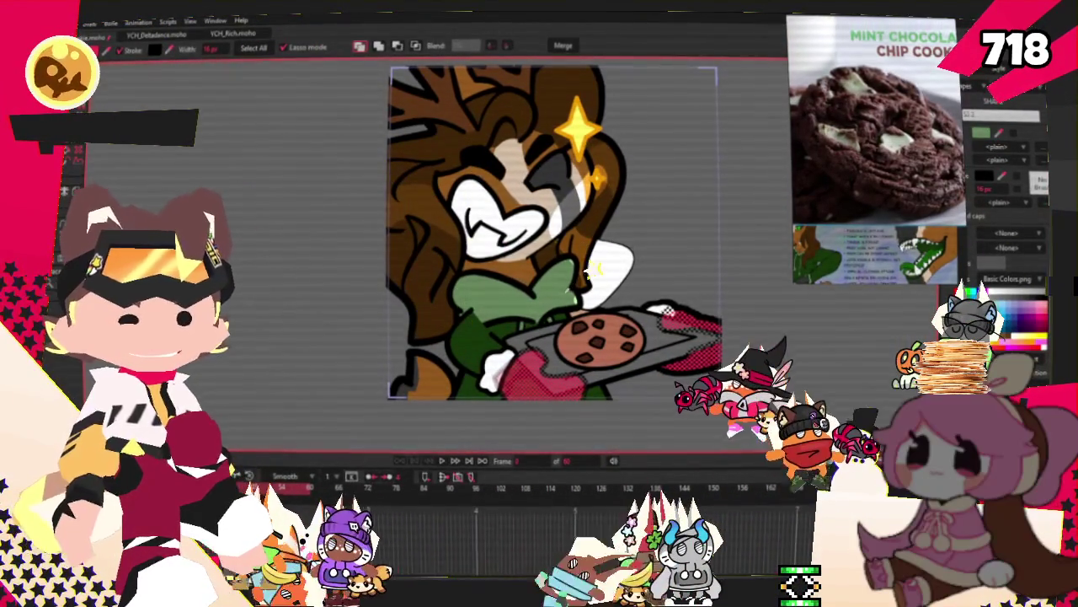
{"action": "scroll", "coordinate": [568, 362], "scroll_direction": "down", "scroll_amount": 2}
{"action": "scroll", "coordinate": [583, 337], "scroll_direction": "up", "scroll_amount": 2}
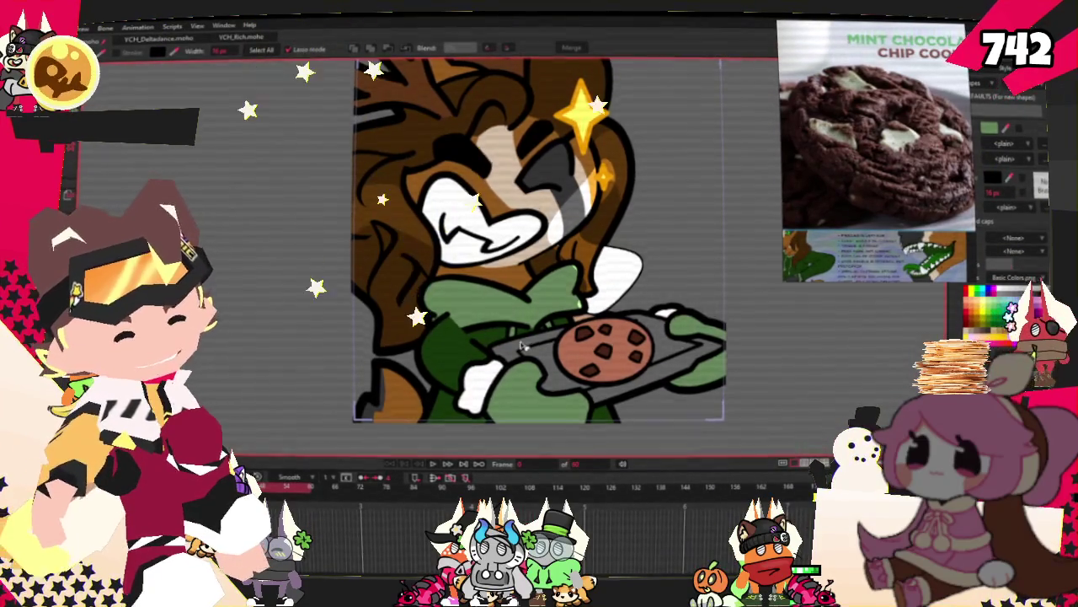
{"action": "scroll", "coordinate": [530, 344], "scroll_direction": "down", "scroll_amount": 1}
{"action": "scroll", "coordinate": [914, 202], "scroll_direction": "down", "scroll_amount": 1}
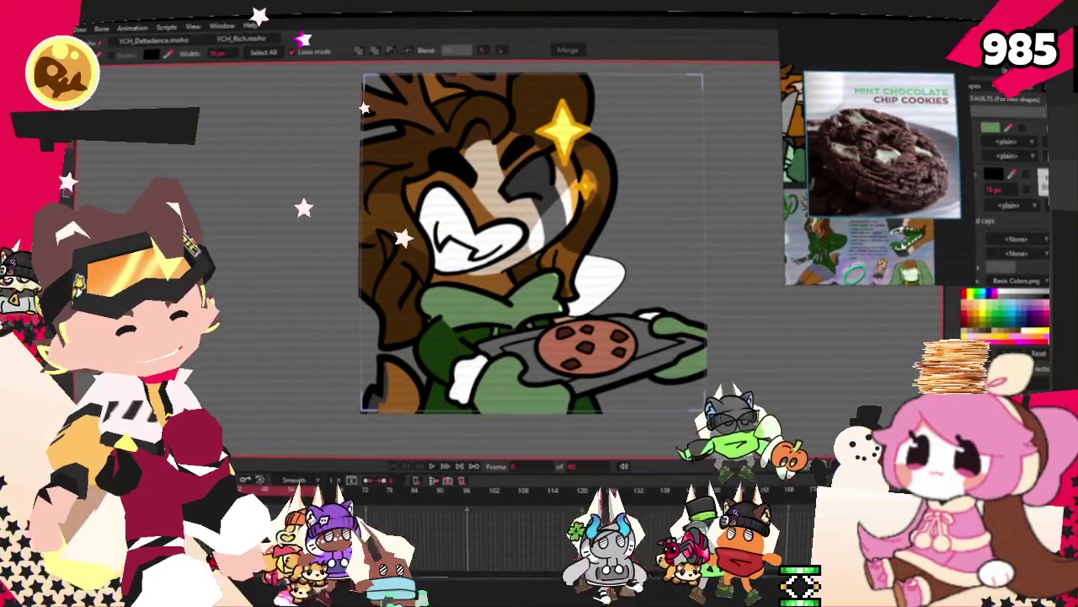
{"action": "scroll", "coordinate": [670, 390], "scroll_direction": "up", "scroll_amount": 2}
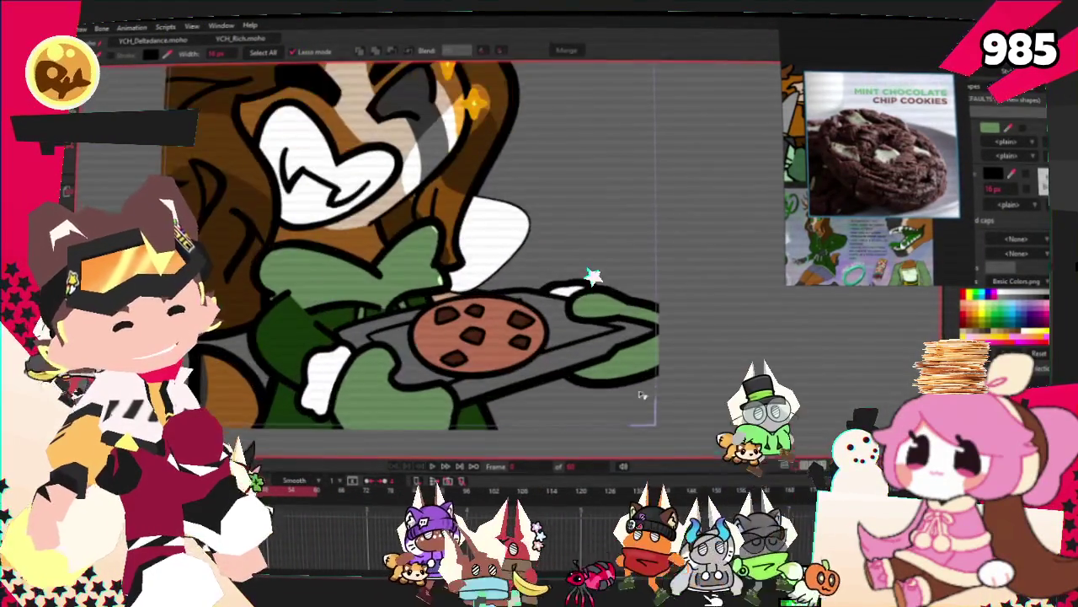
{"action": "scroll", "coordinate": [670, 389], "scroll_direction": "up", "scroll_amount": 2}
Give the cookie shape a dark brown fill
{"action": "left_click", "coordinate": [485, 342]}
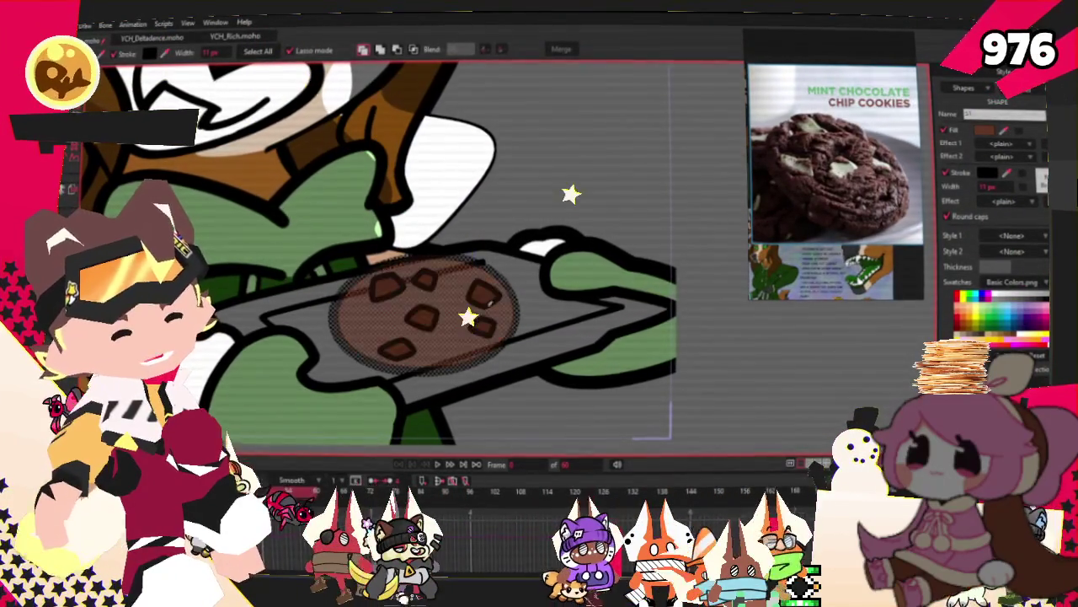
{"action": "left_click", "coordinate": [986, 132]}
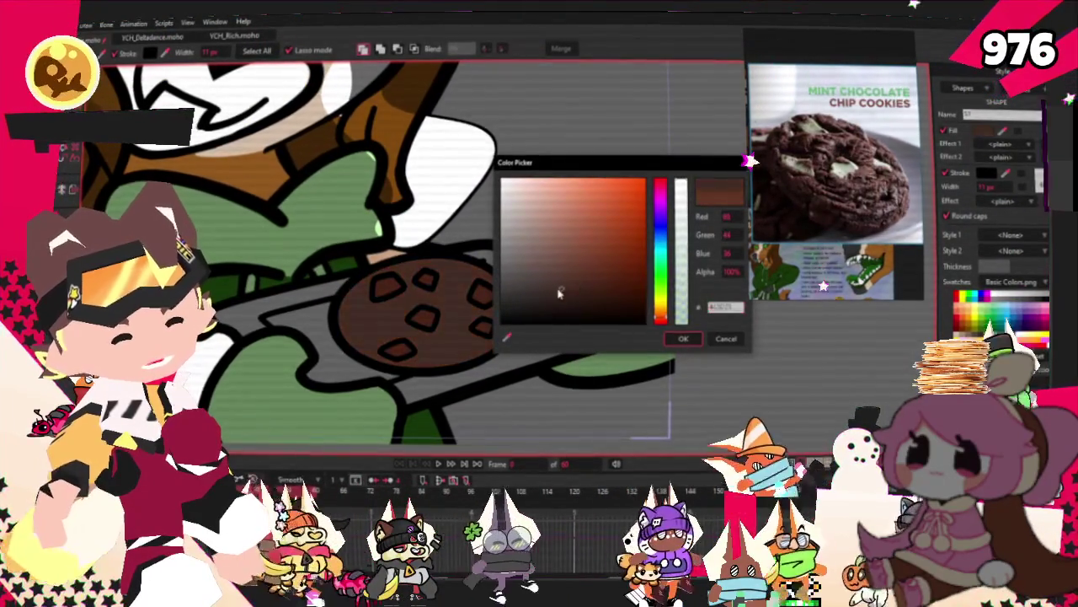
{"action": "left_click", "coordinate": [682, 339]}
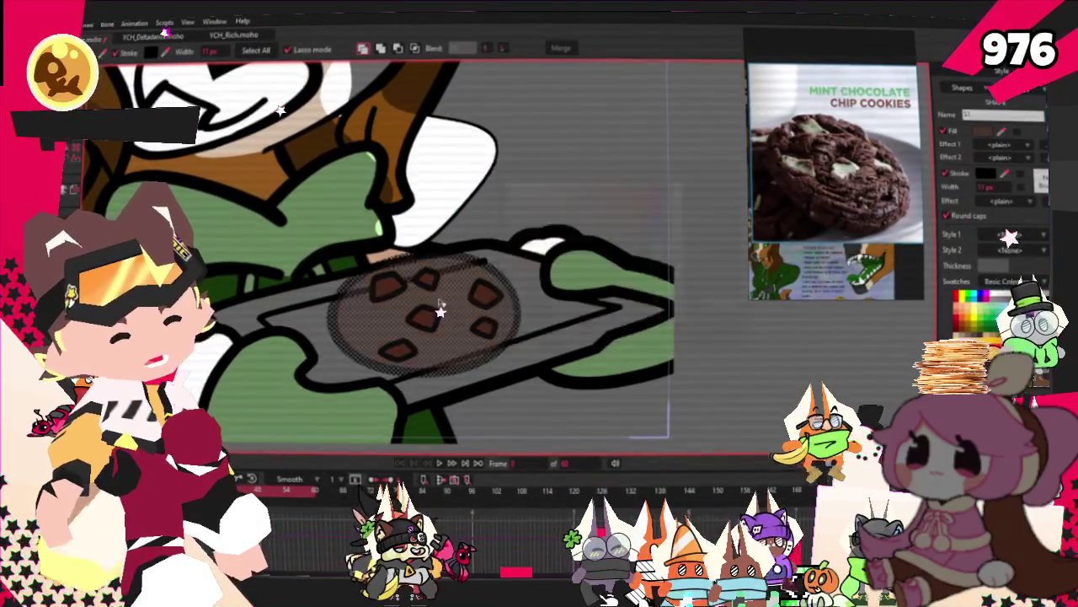
{"action": "scroll", "coordinate": [417, 323], "scroll_direction": "up", "scroll_amount": 2}
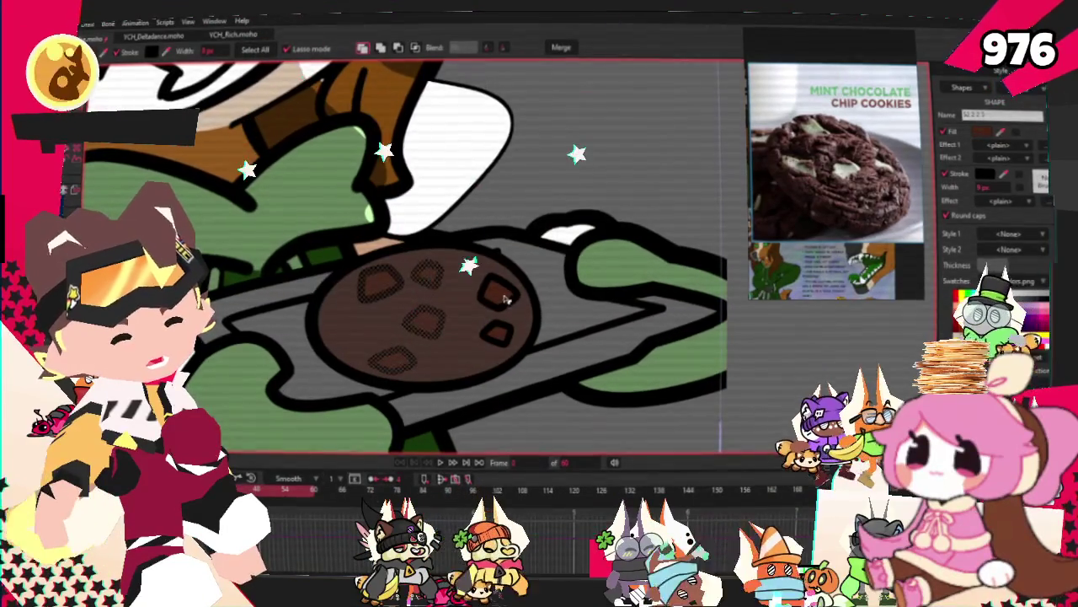
Recolour the cookie's chips a light mint green
{"action": "left_click", "coordinate": [984, 132]}
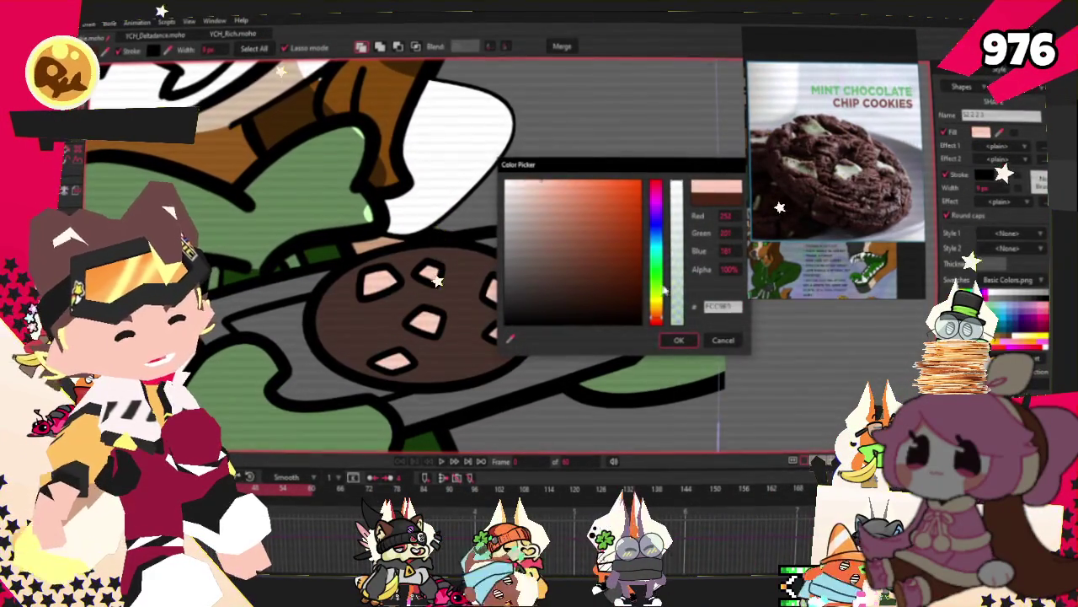
{"action": "left_click", "coordinate": [664, 289]}
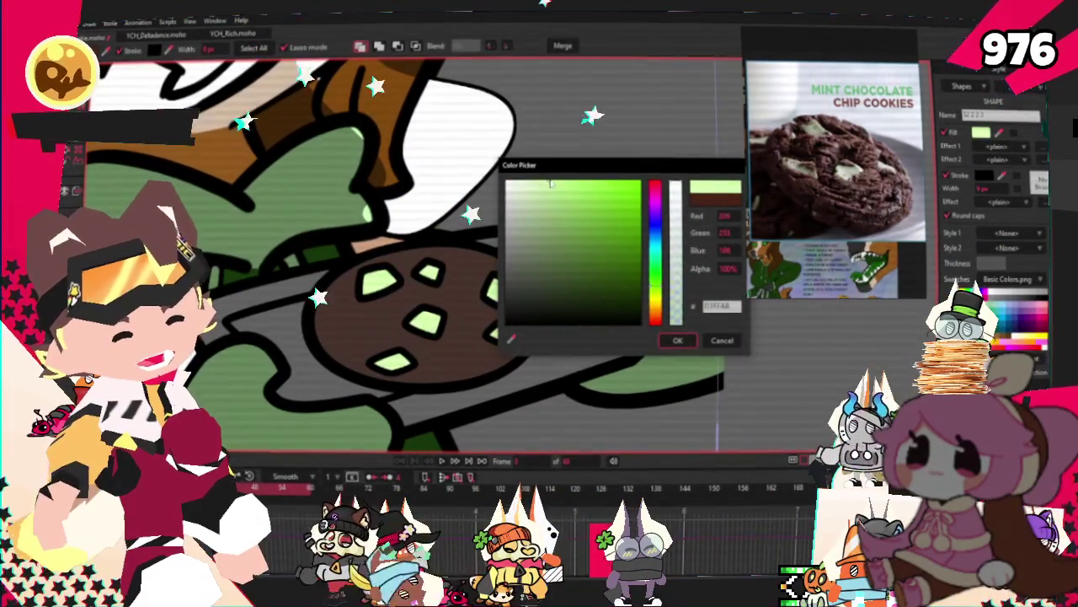
{"action": "left_click", "coordinate": [558, 200]}
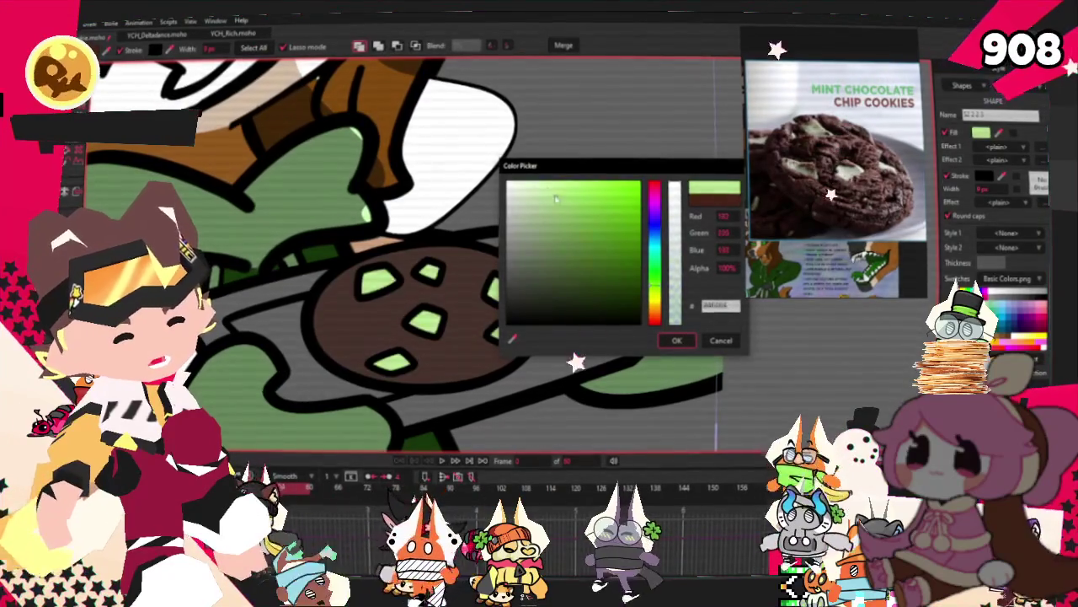
{"action": "left_click", "coordinate": [548, 195]}
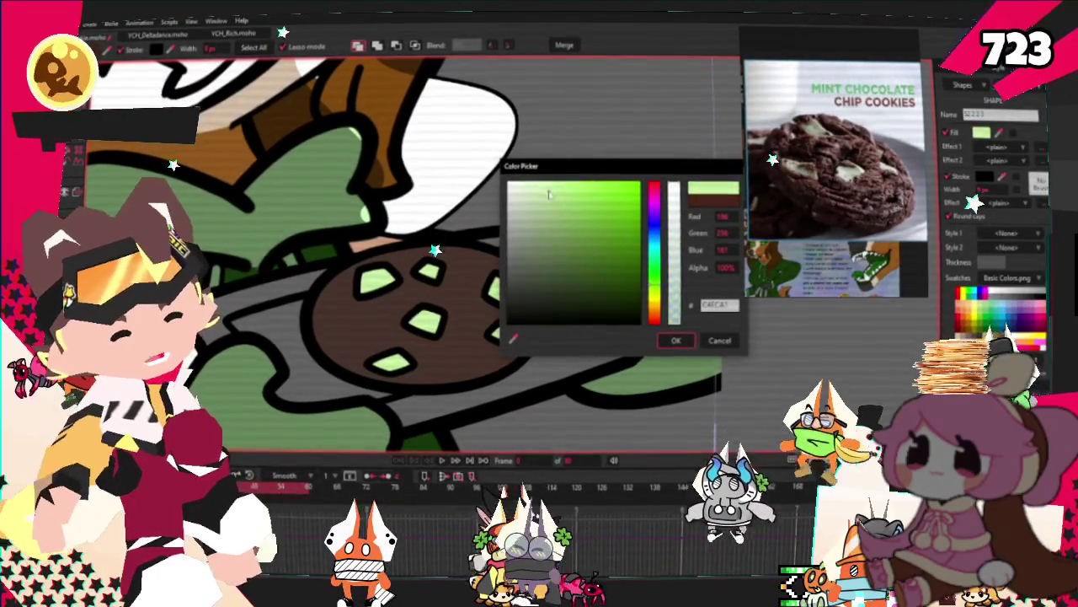
{"action": "left_click", "coordinate": [674, 344]}
{"action": "scroll", "coordinate": [506, 329], "scroll_direction": "down", "scroll_amount": 2}
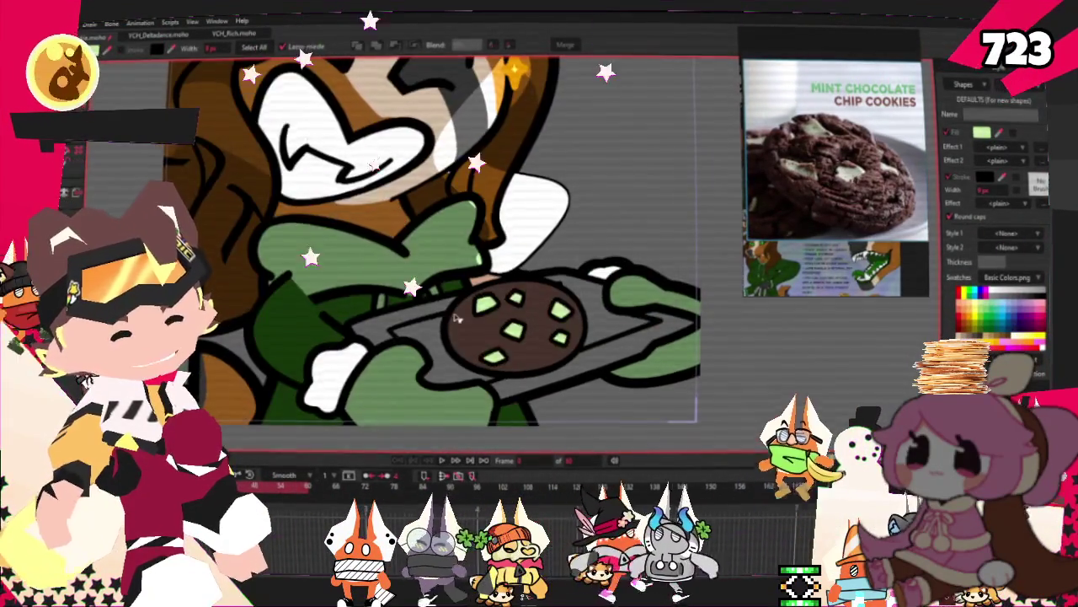
{"action": "scroll", "coordinate": [505, 328], "scroll_direction": "down", "scroll_amount": 2}
{"action": "scroll", "coordinate": [501, 335], "scroll_direction": "up", "scroll_amount": 5}
{"action": "scroll", "coordinate": [501, 335], "scroll_direction": "down", "scroll_amount": 3}
{"action": "scroll", "coordinate": [484, 347], "scroll_direction": "down", "scroll_amount": 2}
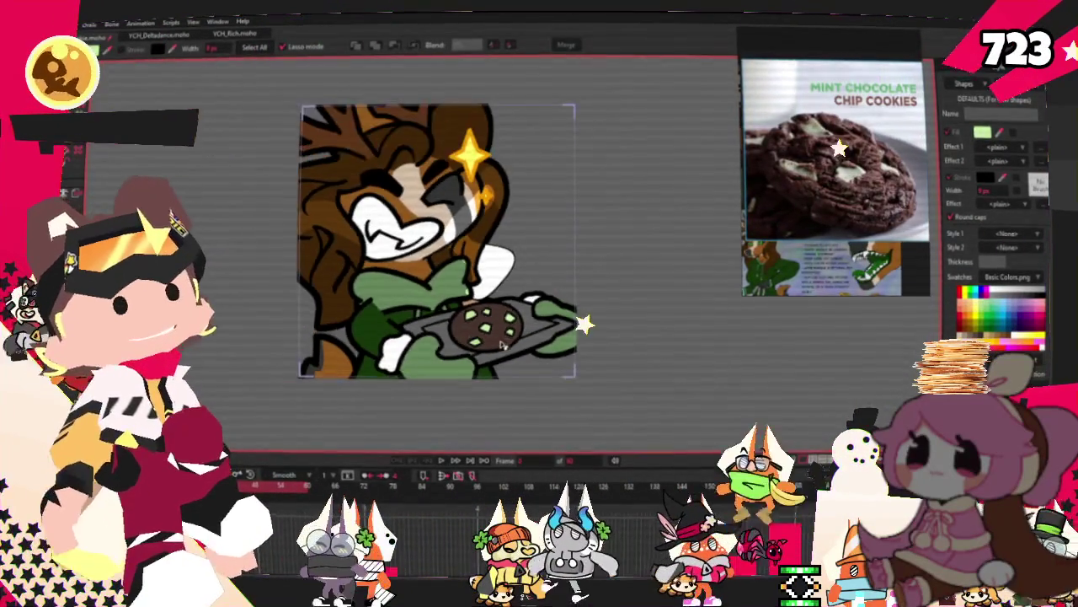
{"action": "scroll", "coordinate": [466, 363], "scroll_direction": "up", "scroll_amount": 1}
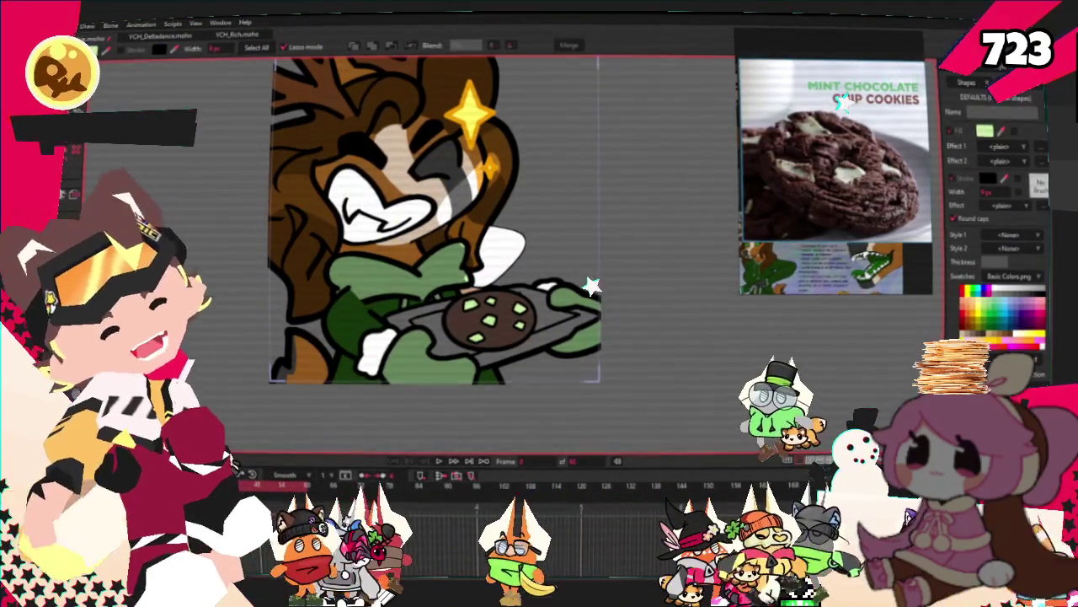
{"action": "key", "text": "space"}
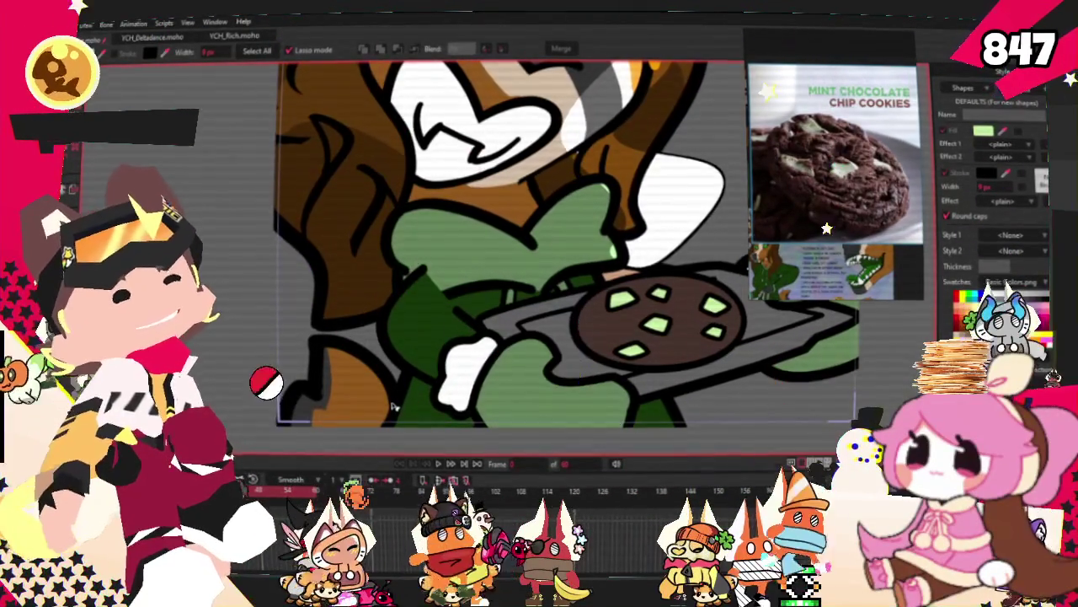
{"action": "scroll", "coordinate": [363, 413], "scroll_direction": "down", "scroll_amount": 3}
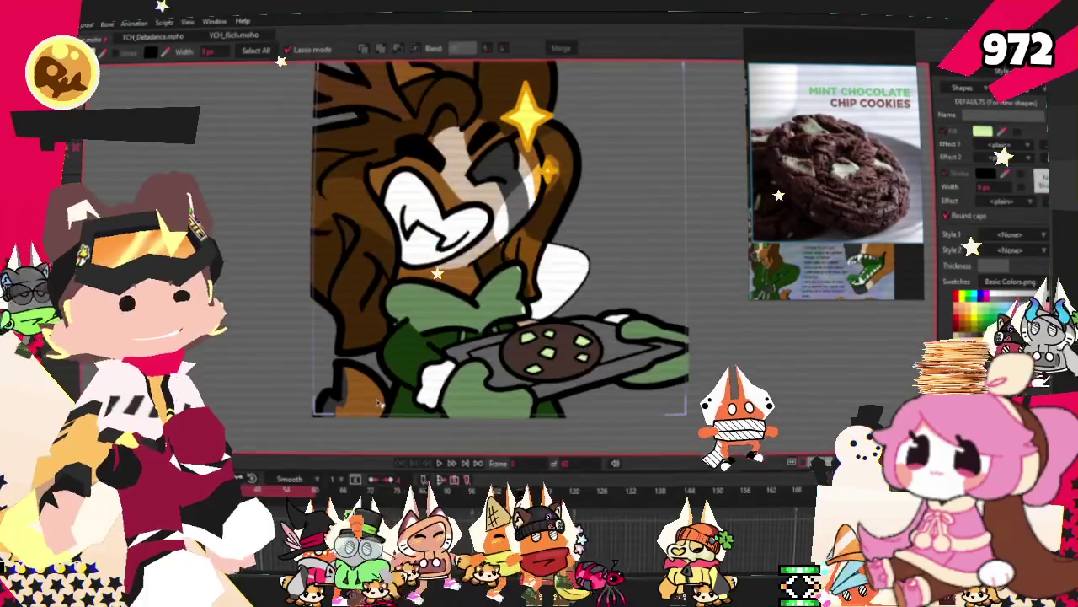
{"action": "scroll", "coordinate": [330, 431], "scroll_direction": "up", "scroll_amount": 3}
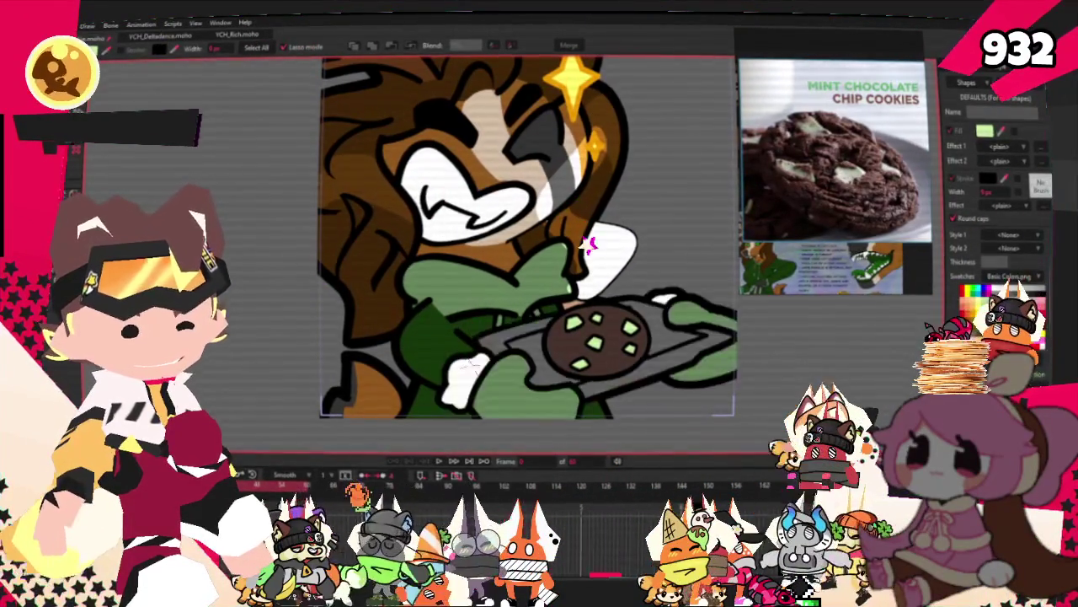
{"action": "left_click", "coordinate": [421, 324]}
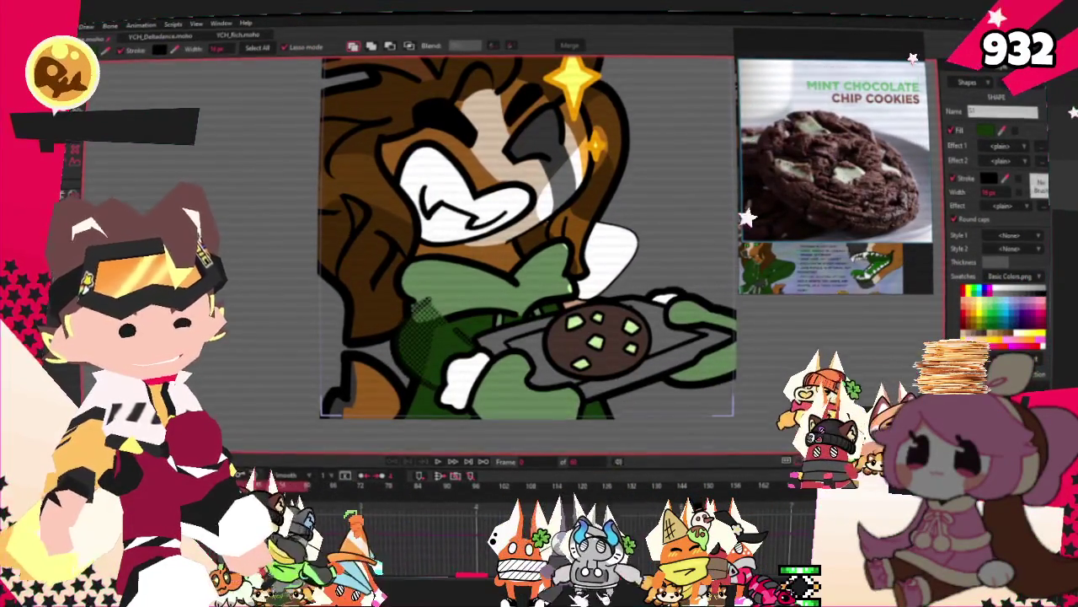
Switch from Transform Points to Transform Layer, then play the animation
{"action": "key", "text": "t"}
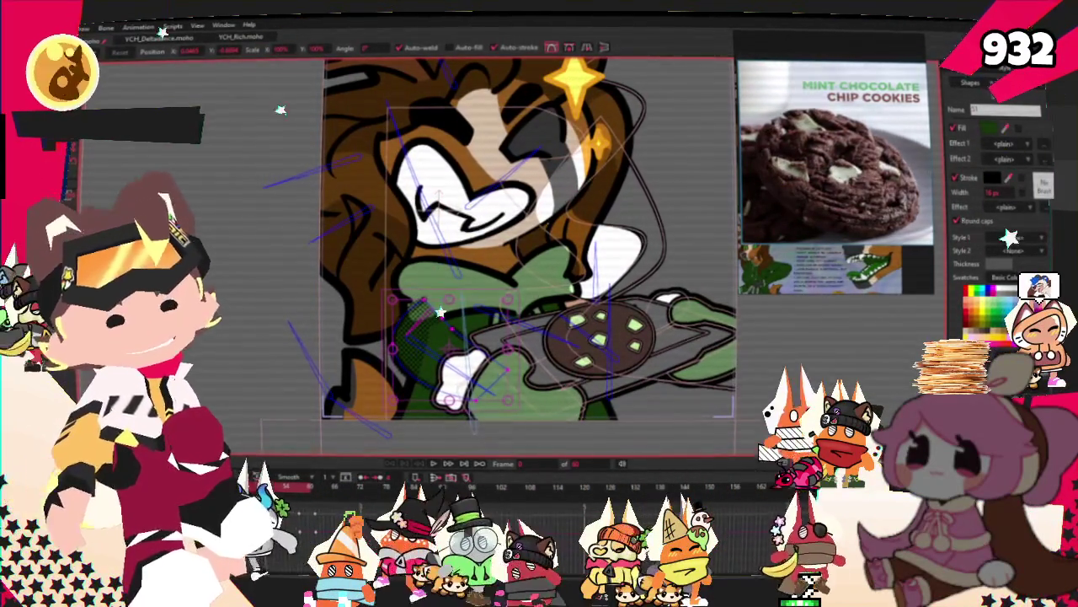
{"action": "scroll", "coordinate": [391, 345], "scroll_direction": "up", "scroll_amount": 3}
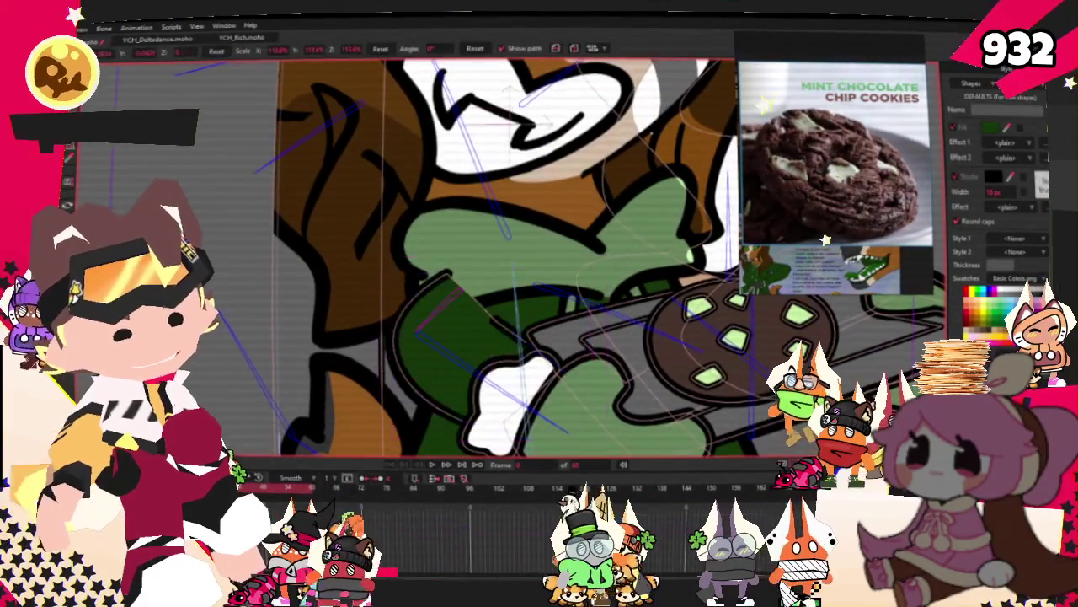
{"action": "key", "text": "m"}
{"action": "scroll", "coordinate": [581, 333], "scroll_direction": "down", "scroll_amount": 4}
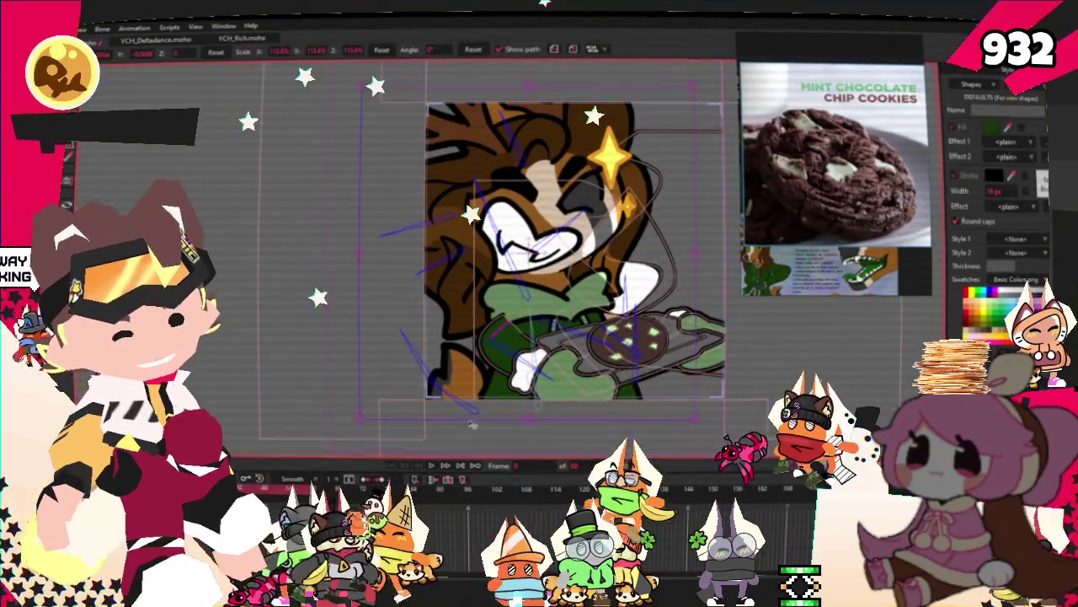
{"action": "left_click", "coordinate": [431, 465]}
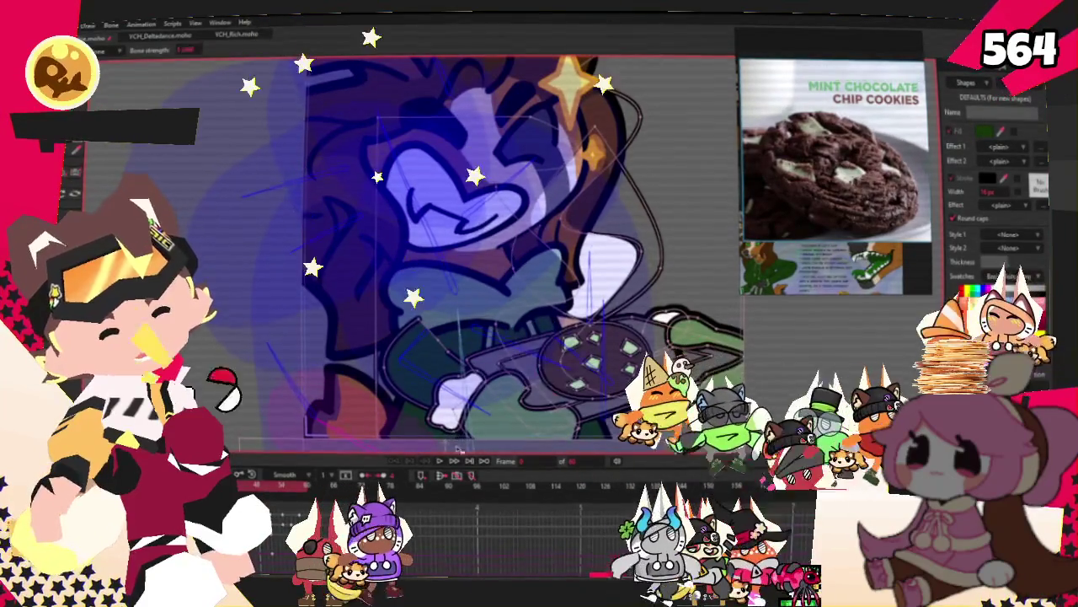
Check bone influence with Select Bone and Bone Strength, then stop the playback
{"action": "key", "text": "z"}
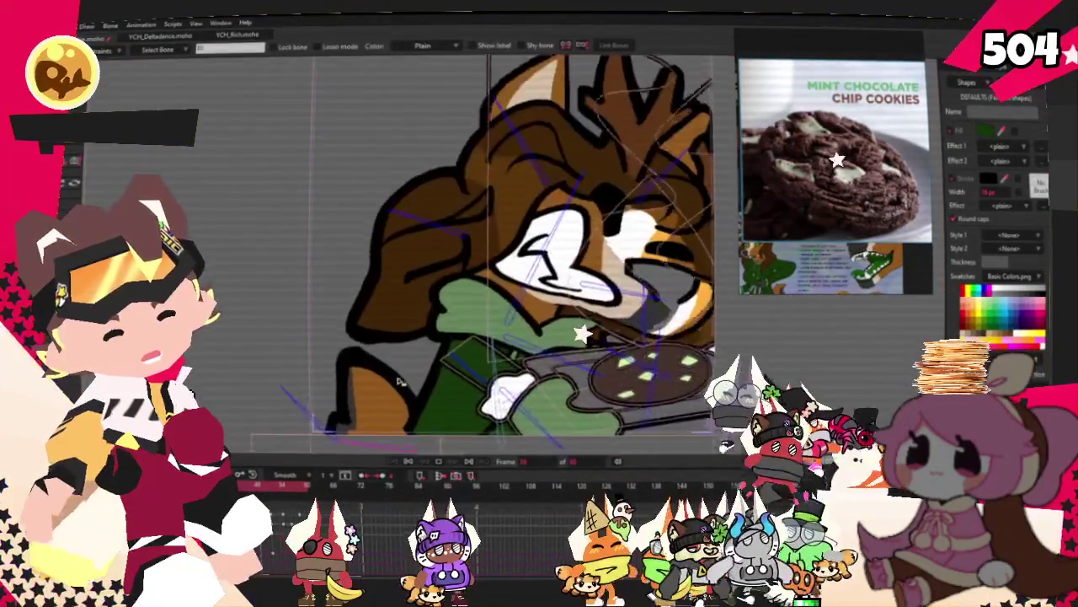
{"action": "scroll", "coordinate": [358, 409], "scroll_direction": "up", "scroll_amount": 2}
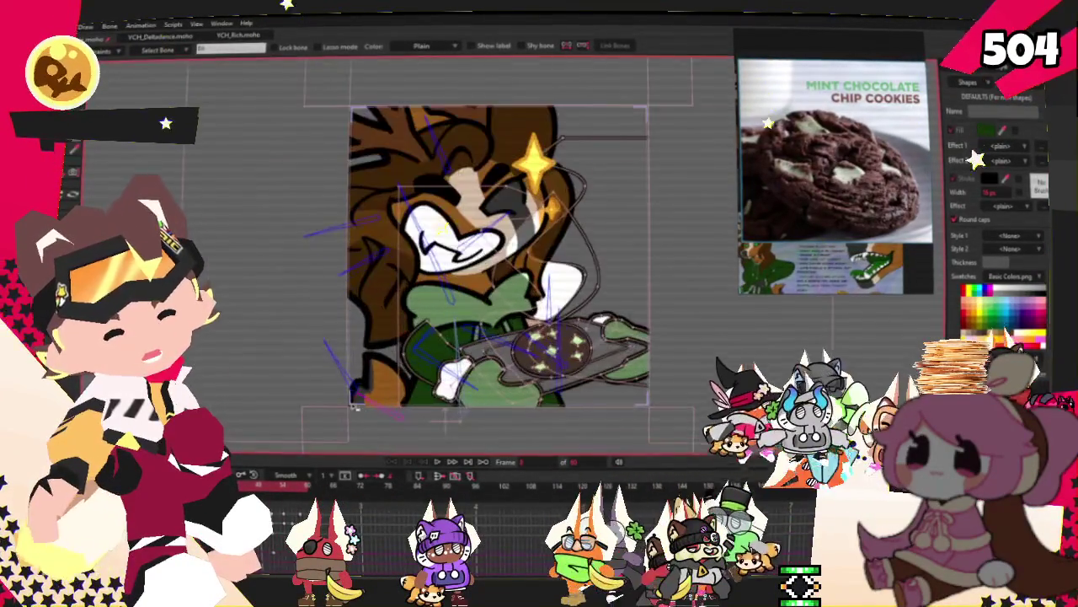
{"action": "key", "text": "s"}
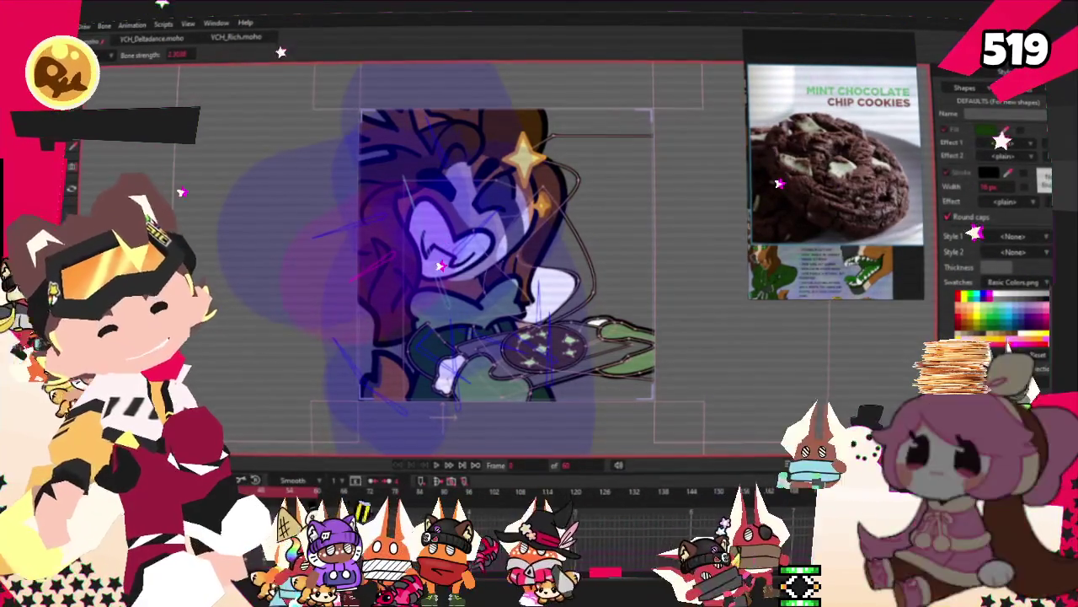
{"action": "scroll", "coordinate": [450, 279], "scroll_direction": "up", "scroll_amount": 1}
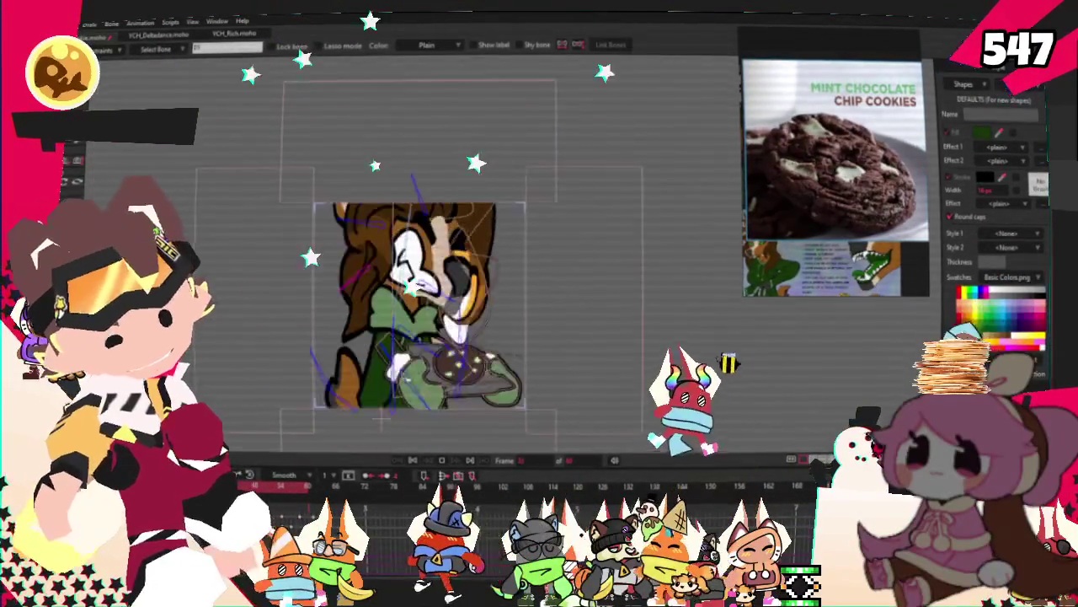
{"action": "left_click", "coordinate": [440, 461]}
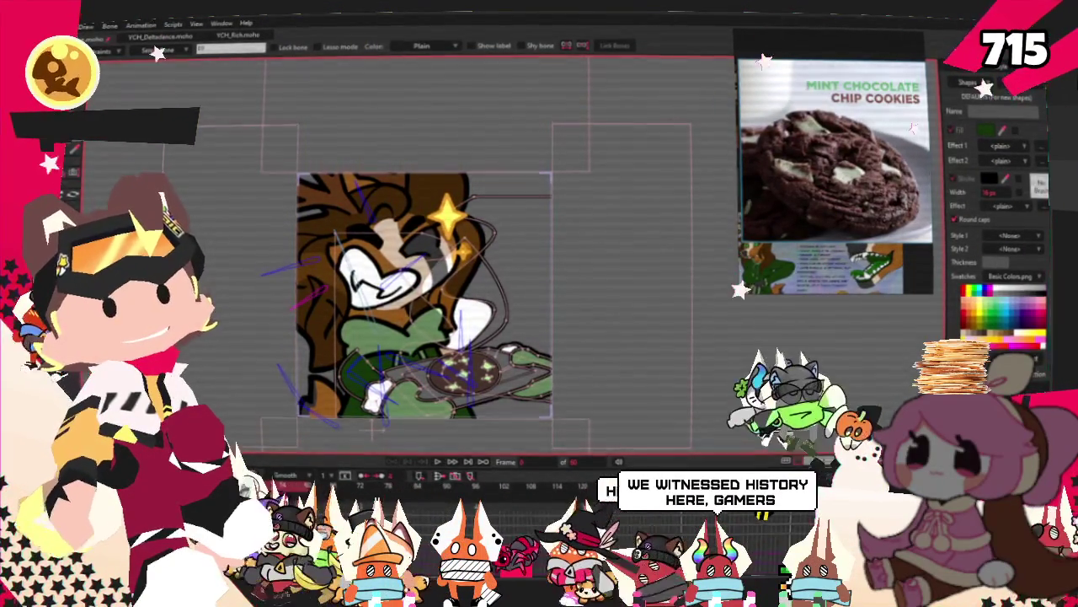
{"action": "scroll", "coordinate": [506, 295], "scroll_direction": "up", "scroll_amount": 3}
{"action": "scroll", "coordinate": [506, 295], "scroll_direction": "up", "scroll_amount": 2}
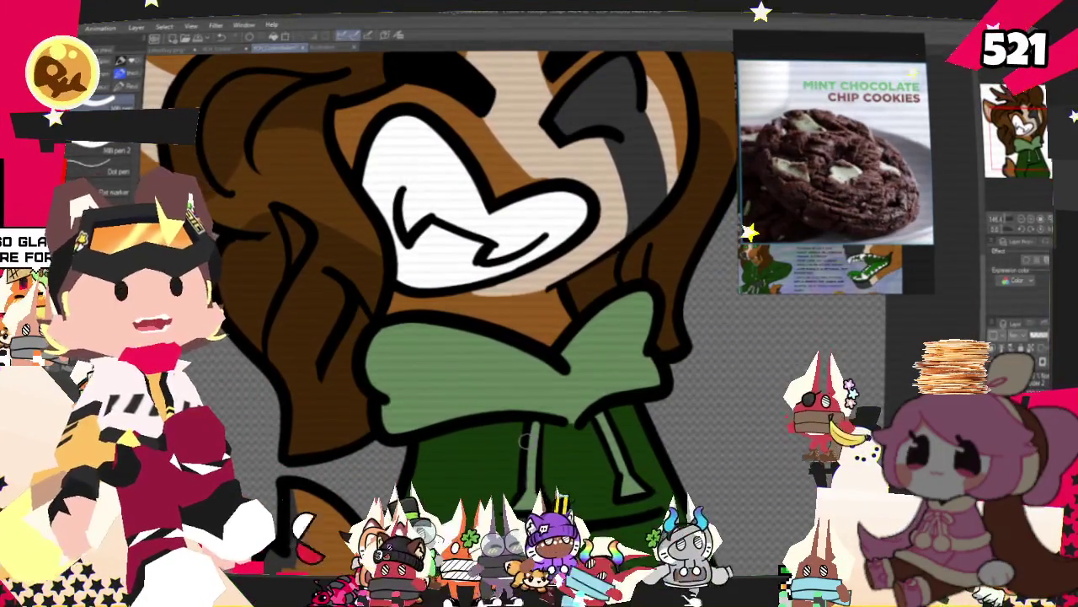
Paint a dark green shading stroke across the hoodie just below the collar
{"action": "left_click_drag", "start_coordinate": [441, 248], "coordinate": [478, 161]}
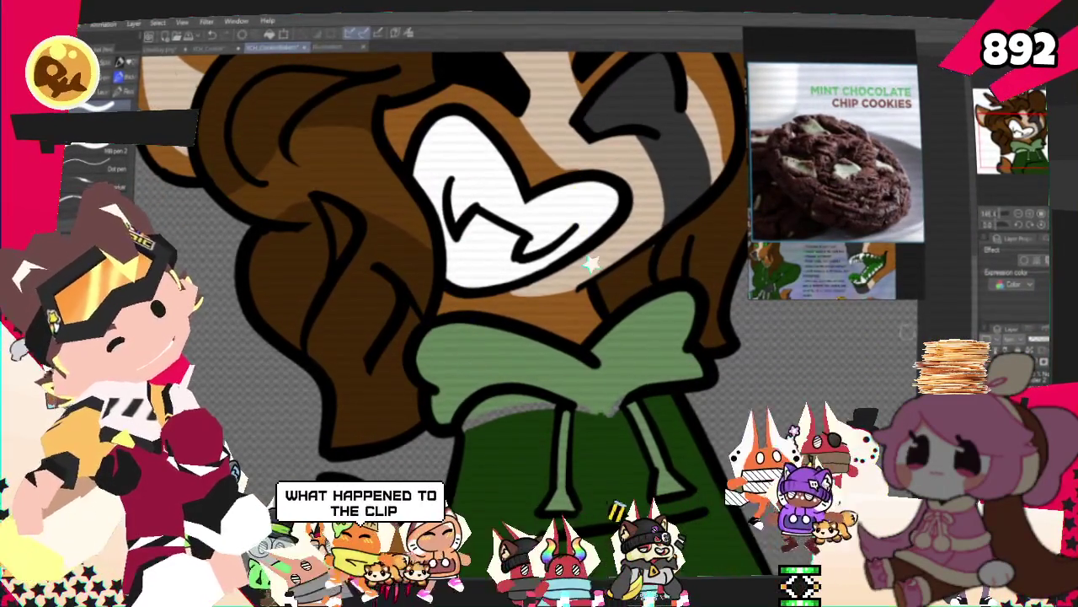
{"action": "left_click_drag", "start_coordinate": [509, 403], "coordinate": [550, 407]}
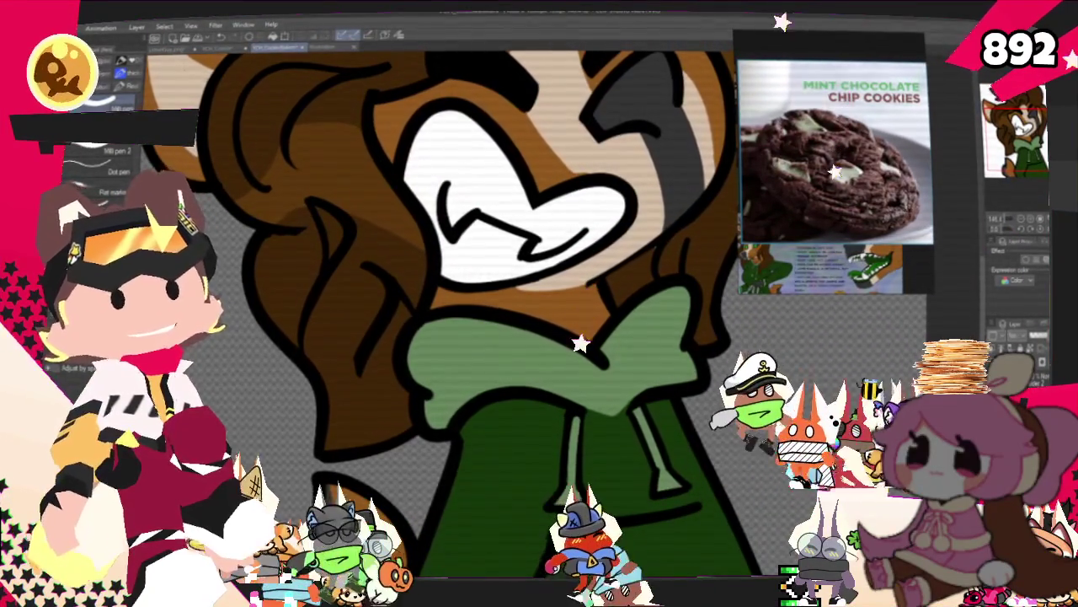
{"action": "scroll", "coordinate": [421, 295], "scroll_direction": "down", "scroll_amount": 3}
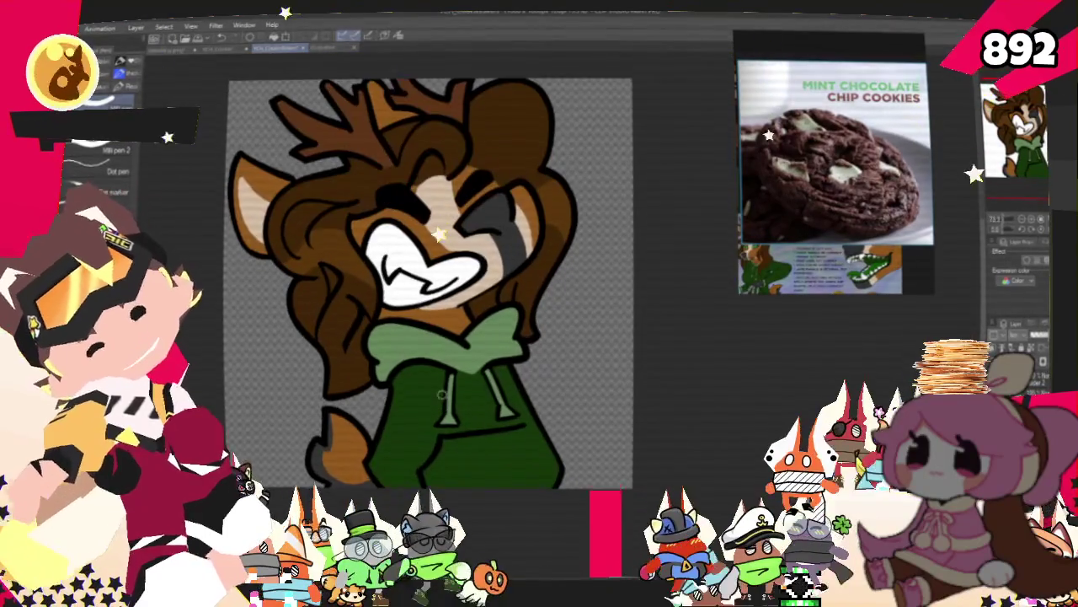
{"action": "scroll", "coordinate": [421, 295], "scroll_direction": "up", "scroll_amount": 3}
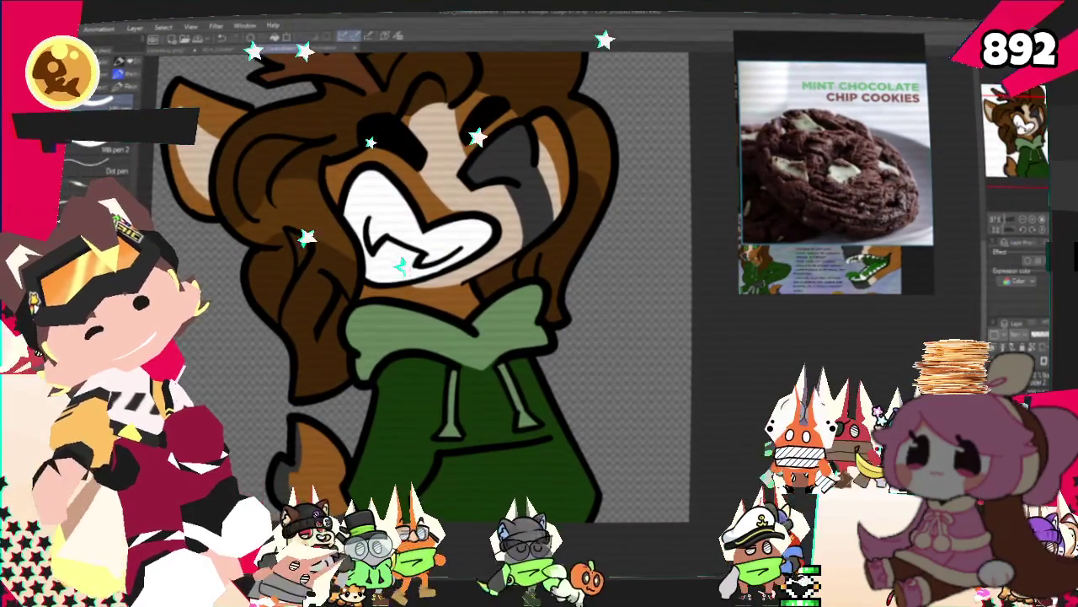
Export the drawing as a PNG over the existing Zephyr.png in CookieBakers, confirming the replacement
{"action": "key", "text": "alt+f"}
{"action": "mouse_move", "coordinate": [126, 161]}
{"action": "left_click", "coordinate": [247, 195]}
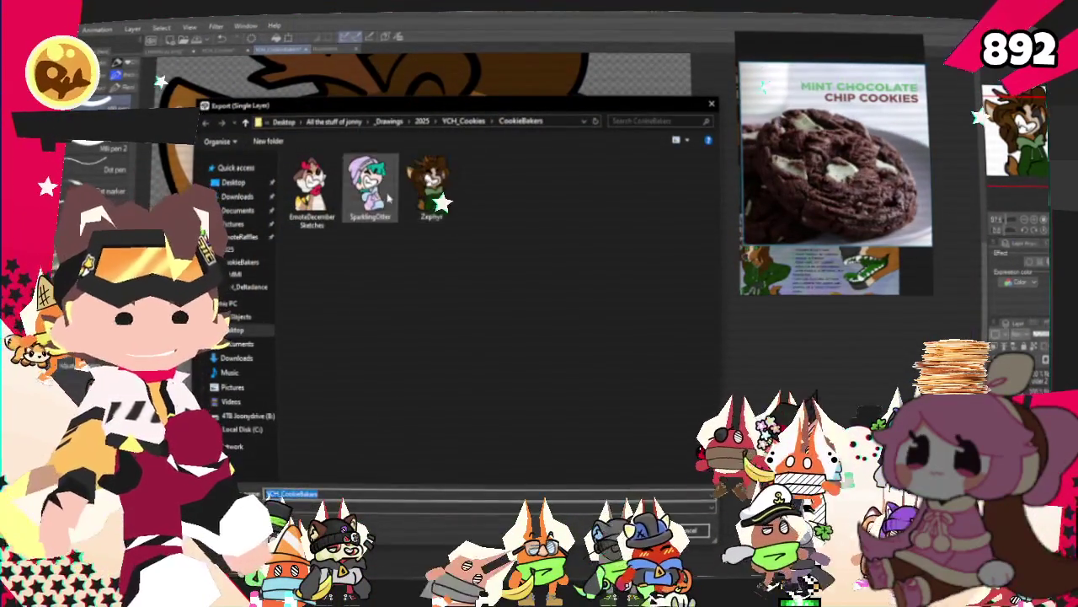
{"action": "double_click", "coordinate": [431, 185]}
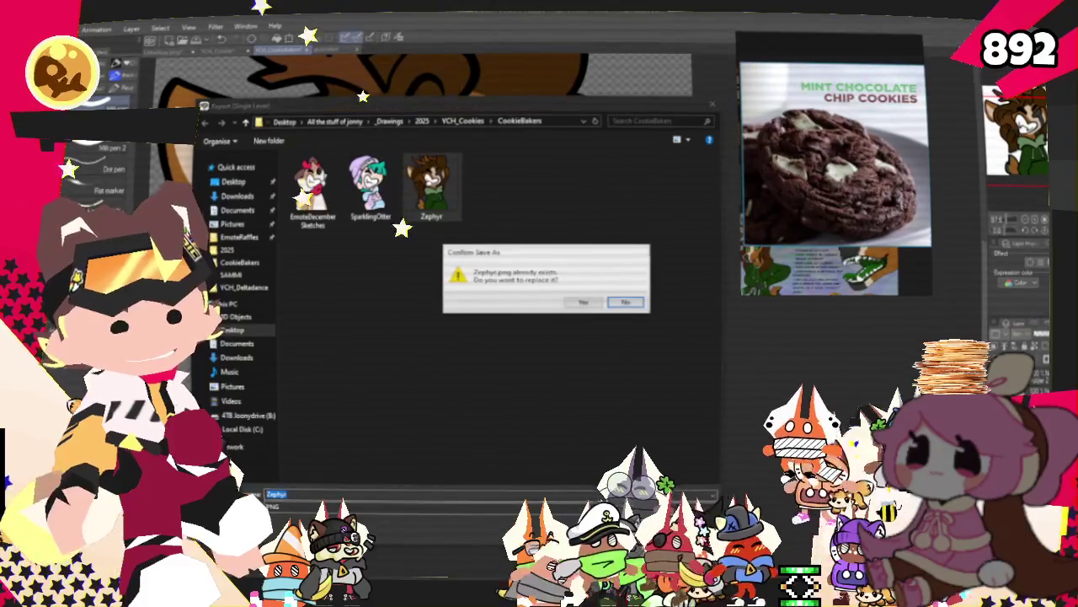
{"action": "left_click", "coordinate": [579, 303]}
{"action": "left_click", "coordinate": [610, 53]}
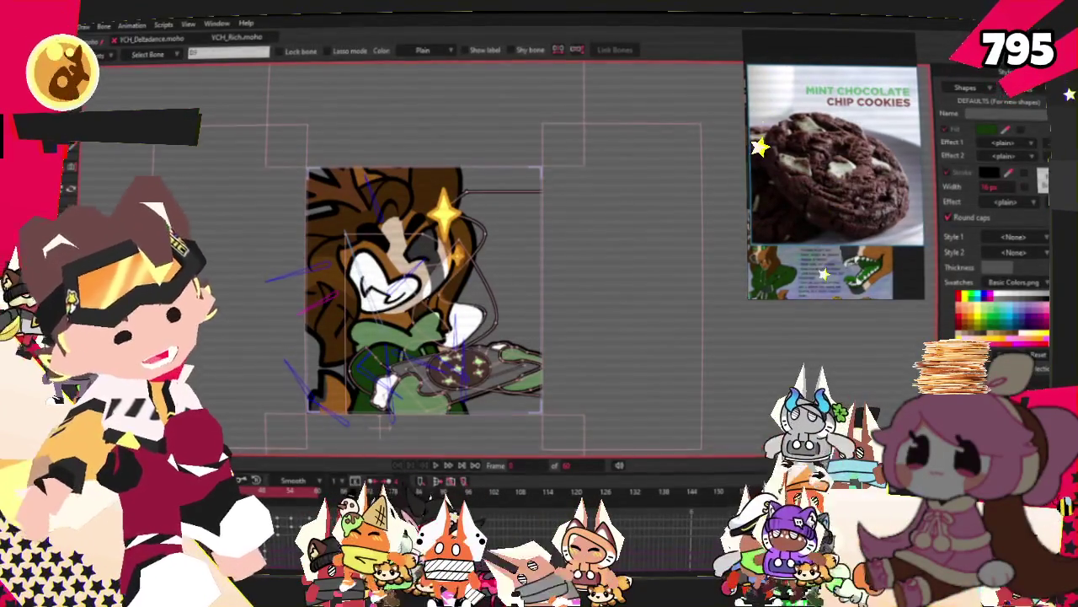
Open the Zephyr.png layer settings and close them without changes
{"action": "scroll", "coordinate": [345, 329], "scroll_direction": "up", "scroll_amount": 3}
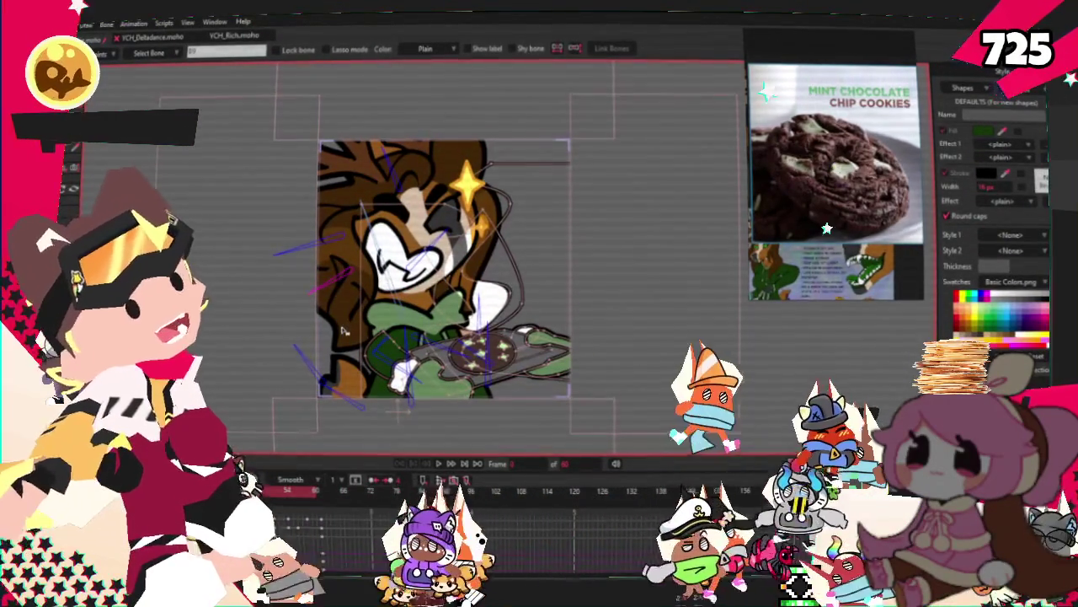
{"action": "scroll", "coordinate": [343, 331], "scroll_direction": "up", "scroll_amount": 2}
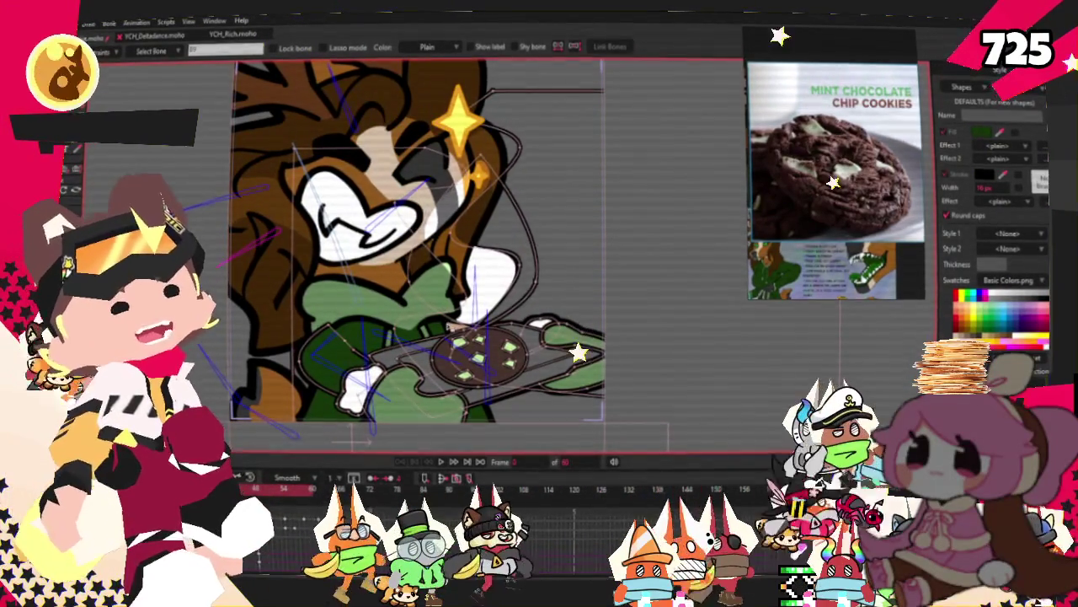
{"action": "scroll", "coordinate": [501, 293], "scroll_direction": "down", "scroll_amount": 1}
{"action": "scroll", "coordinate": [456, 262], "scroll_direction": "up", "scroll_amount": 1}
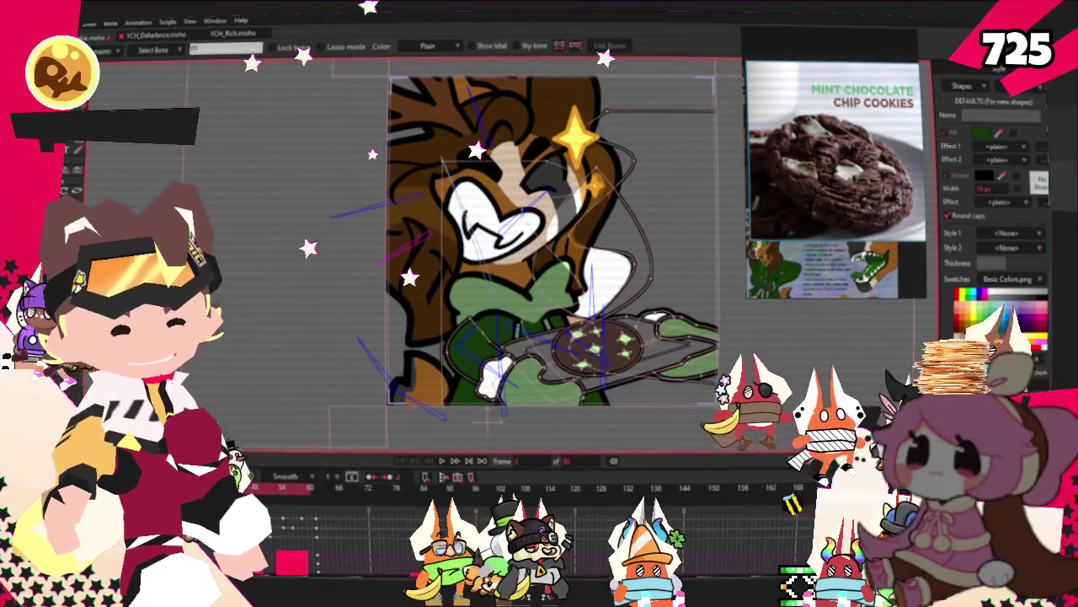
{"action": "scroll", "coordinate": [642, 291], "scroll_direction": "down", "scroll_amount": 2}
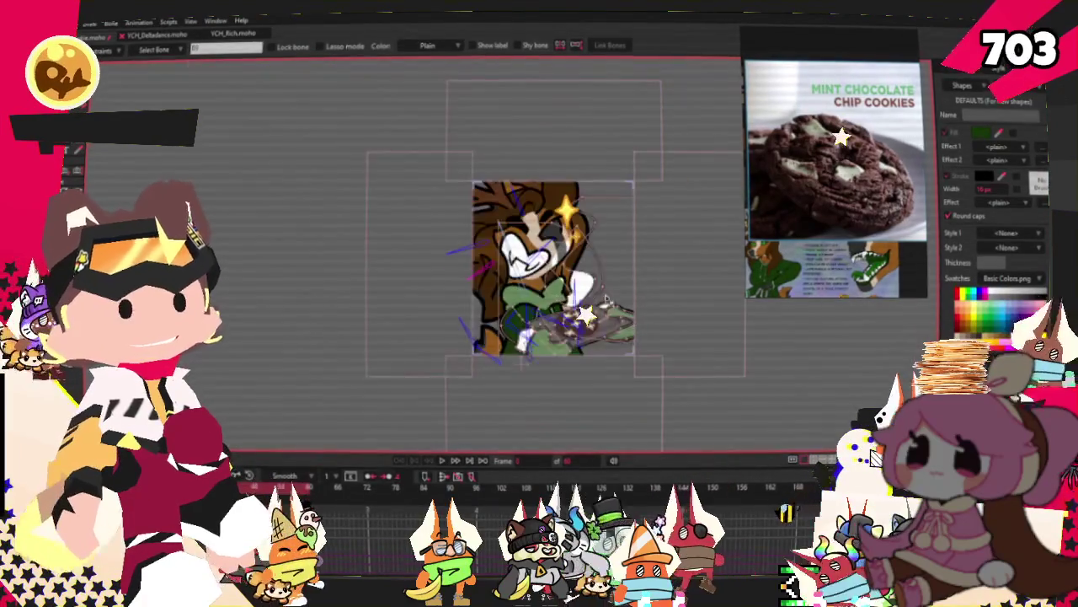
{"action": "scroll", "coordinate": [642, 292], "scroll_direction": "up", "scroll_amount": 1}
{"action": "scroll", "coordinate": [441, 252], "scroll_direction": "down", "scroll_amount": 1}
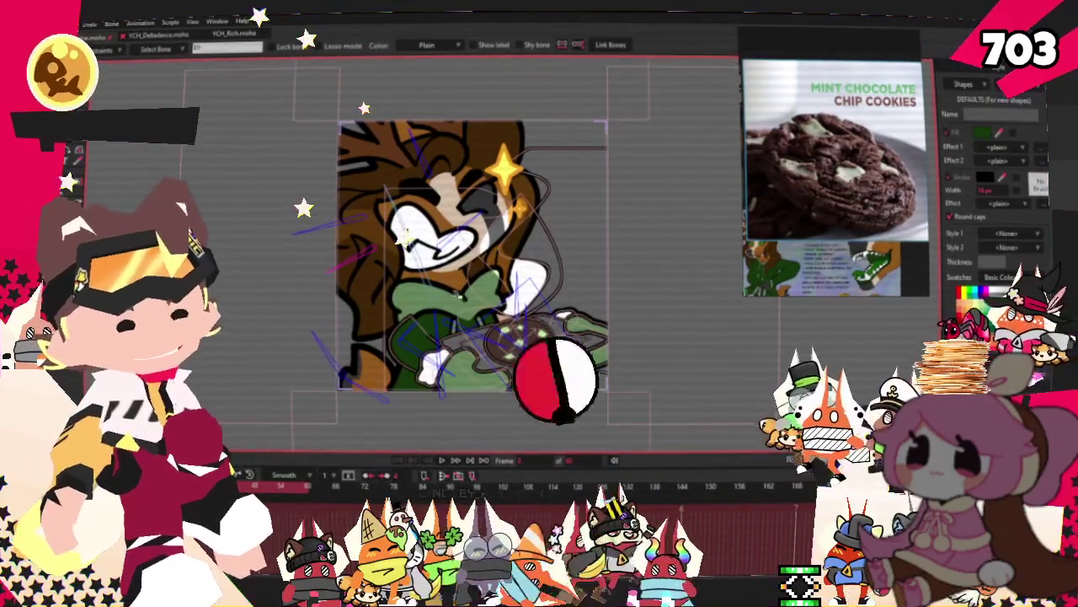
{"action": "scroll", "coordinate": [459, 340], "scroll_direction": "up", "scroll_amount": 2}
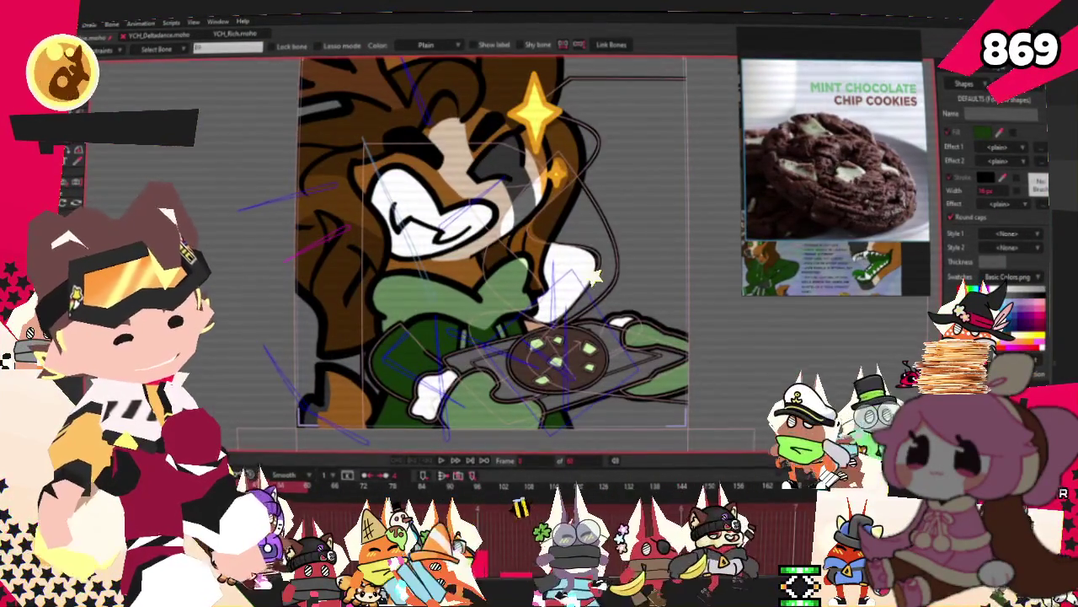
{"action": "double_click", "coordinate": [834, 168]}
{"action": "key", "text": "Return"}
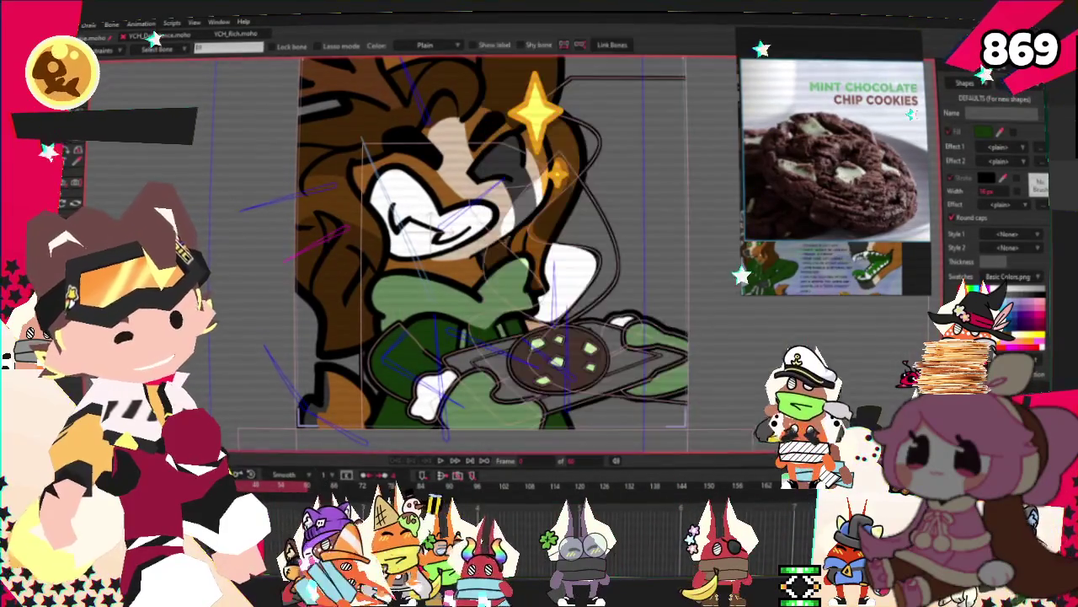
Play the cookie-tray animation from frame 0 to check the refreshed deer
{"action": "key", "text": "alt+f"}
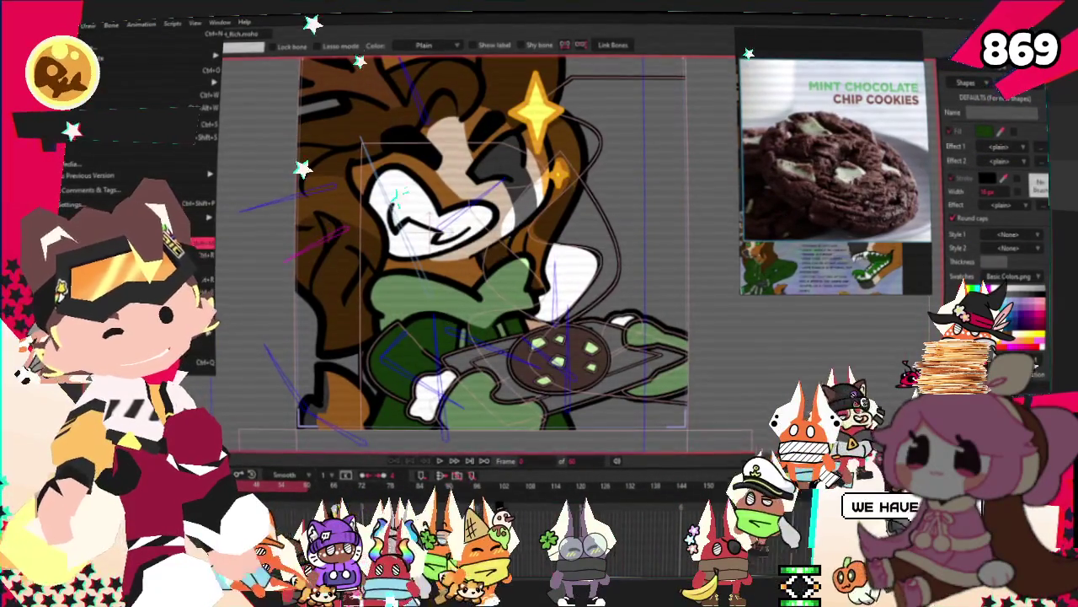
{"action": "key", "text": "Escape"}
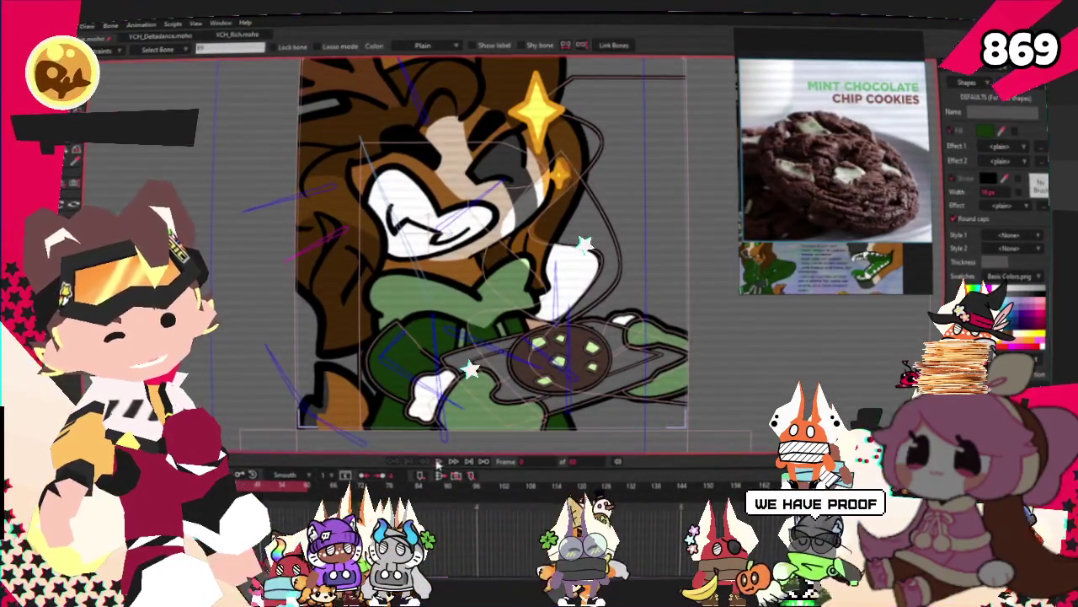
{"action": "left_click", "coordinate": [438, 463]}
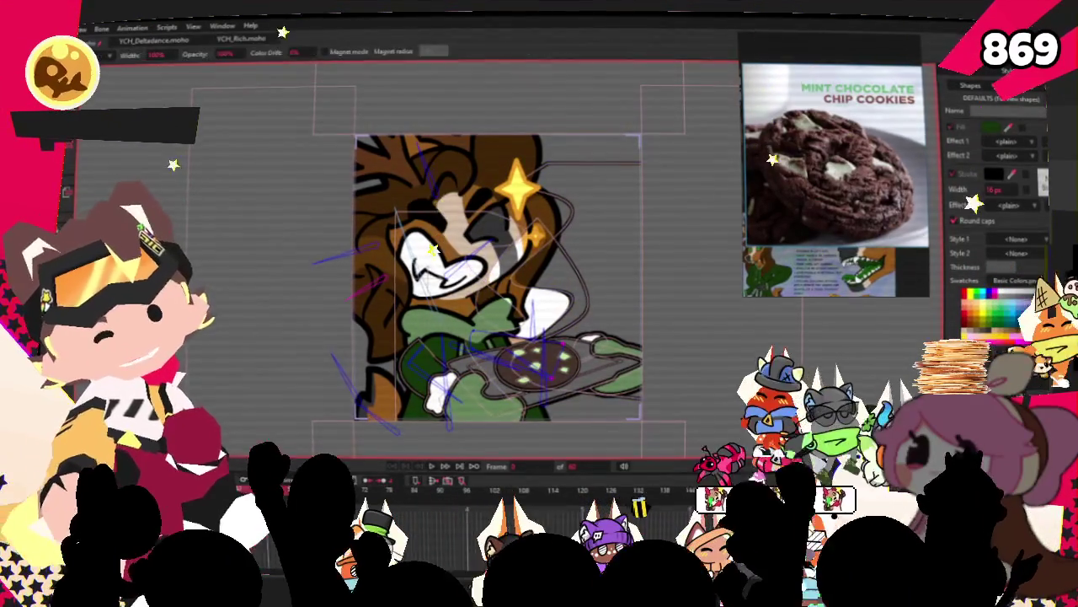
{"action": "key", "text": "q"}
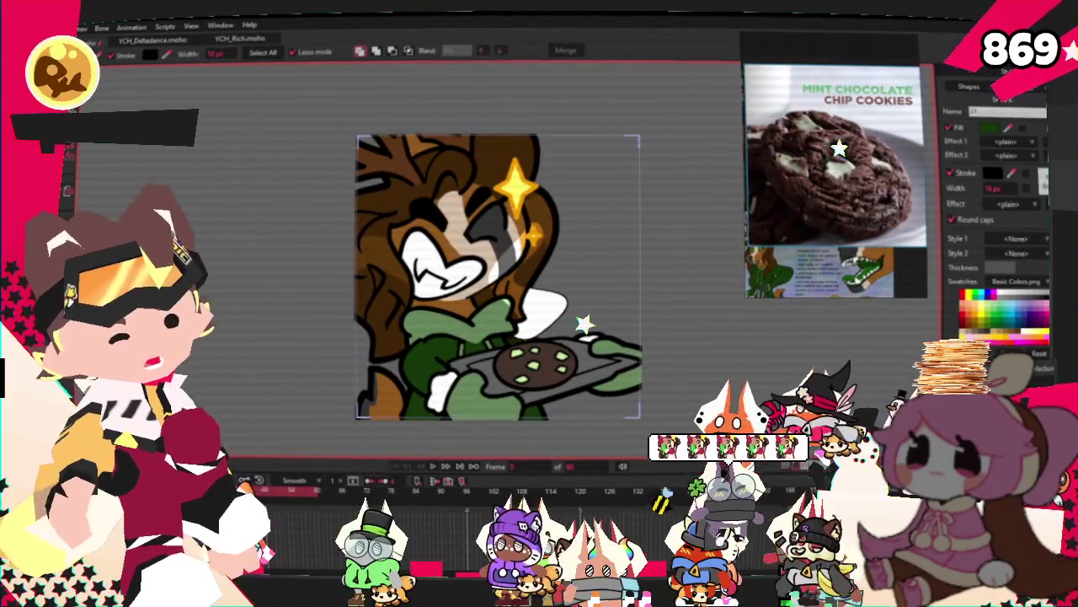
{"action": "left_click", "coordinate": [84, 27]}
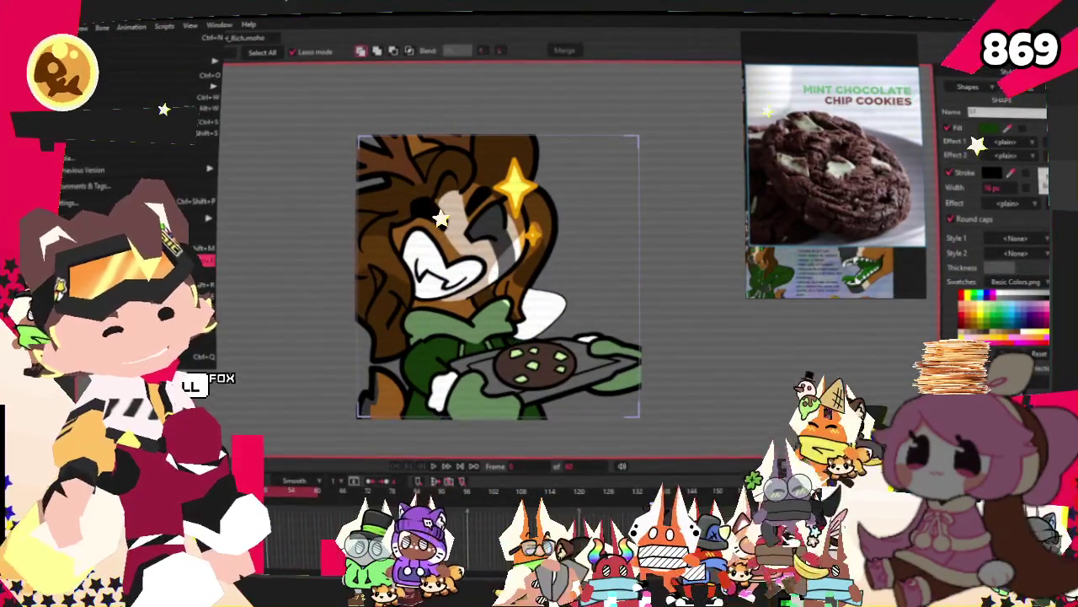
{"action": "left_click", "coordinate": [194, 259]}
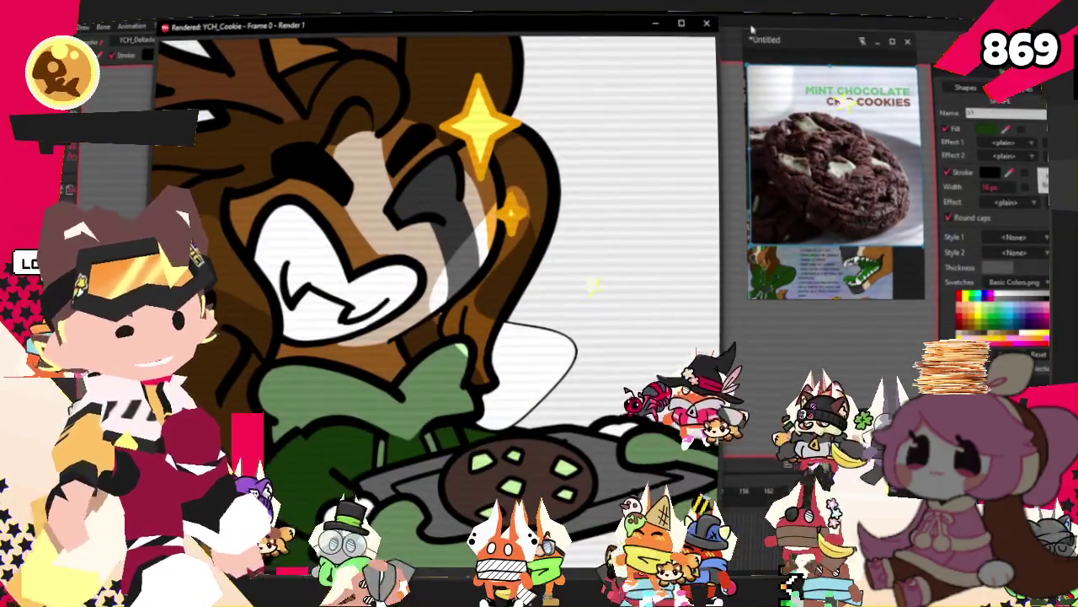
{"action": "left_click", "coordinate": [706, 23]}
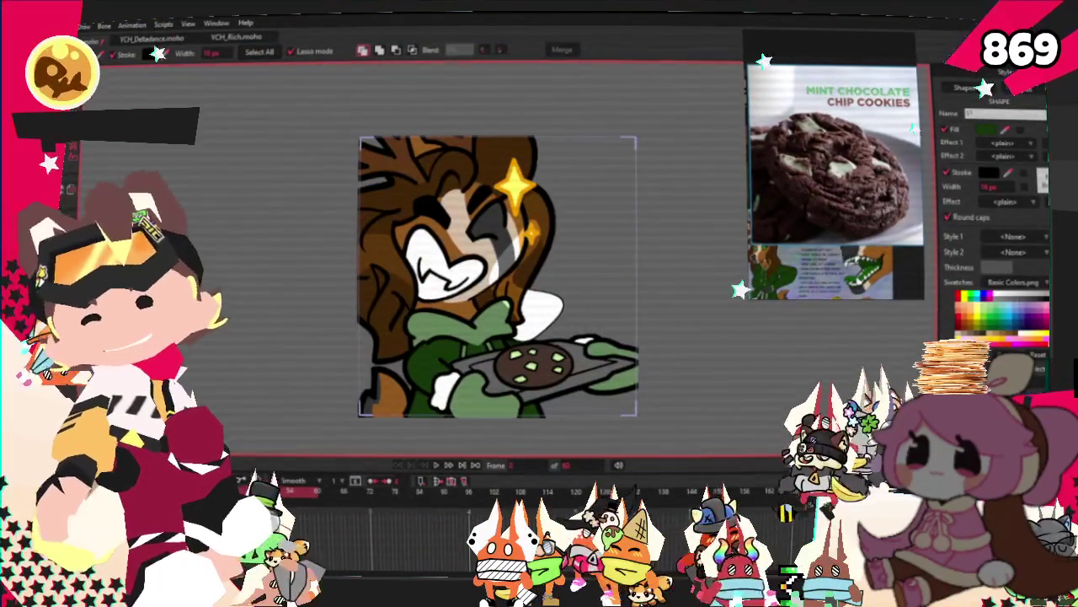
{"action": "left_click", "coordinate": [84, 25]}
{"action": "key", "text": "Escape"}
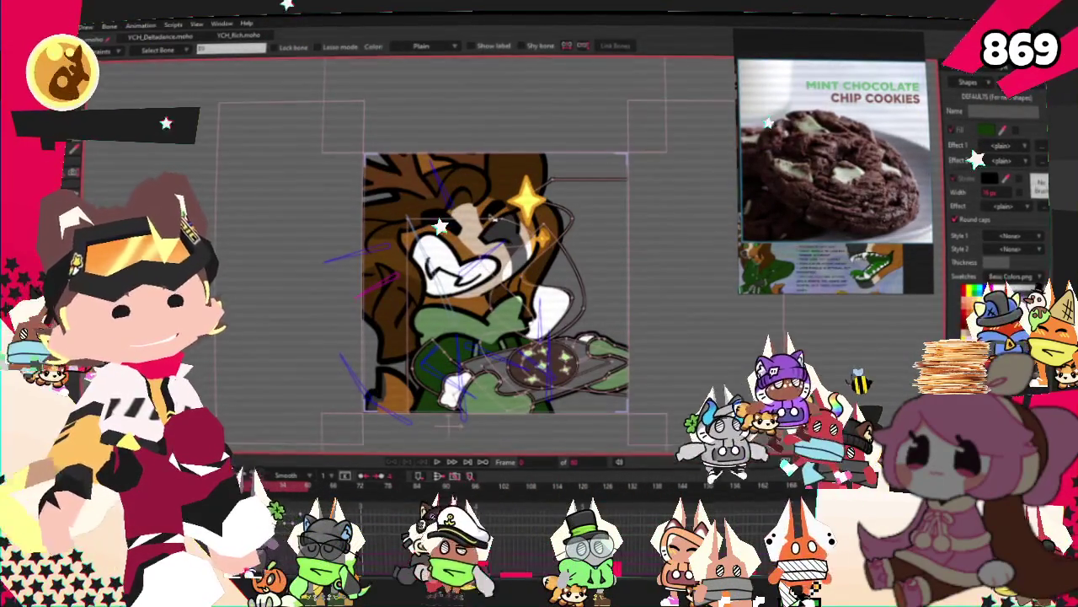
{"action": "scroll", "coordinate": [492, 274], "scroll_direction": "down", "scroll_amount": 2}
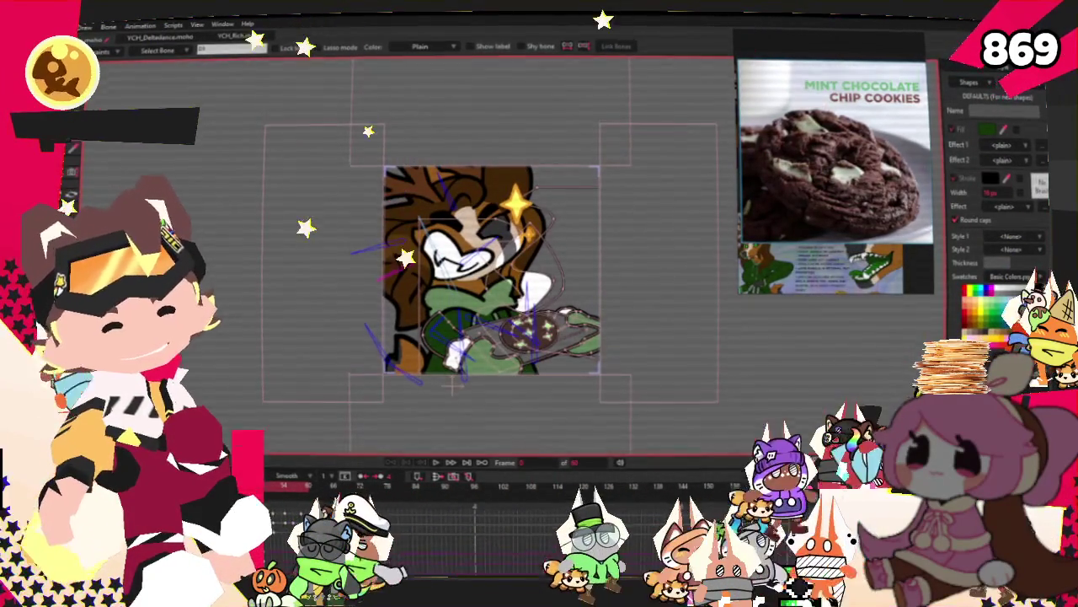
{"action": "key", "text": "alt+f"}
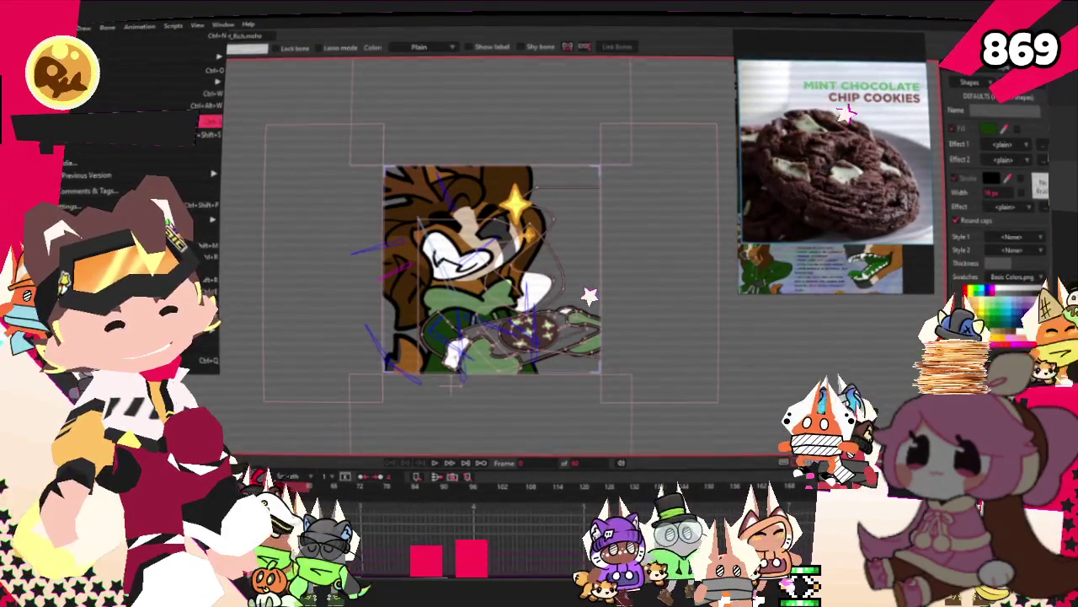
{"action": "key", "text": "Escape"}
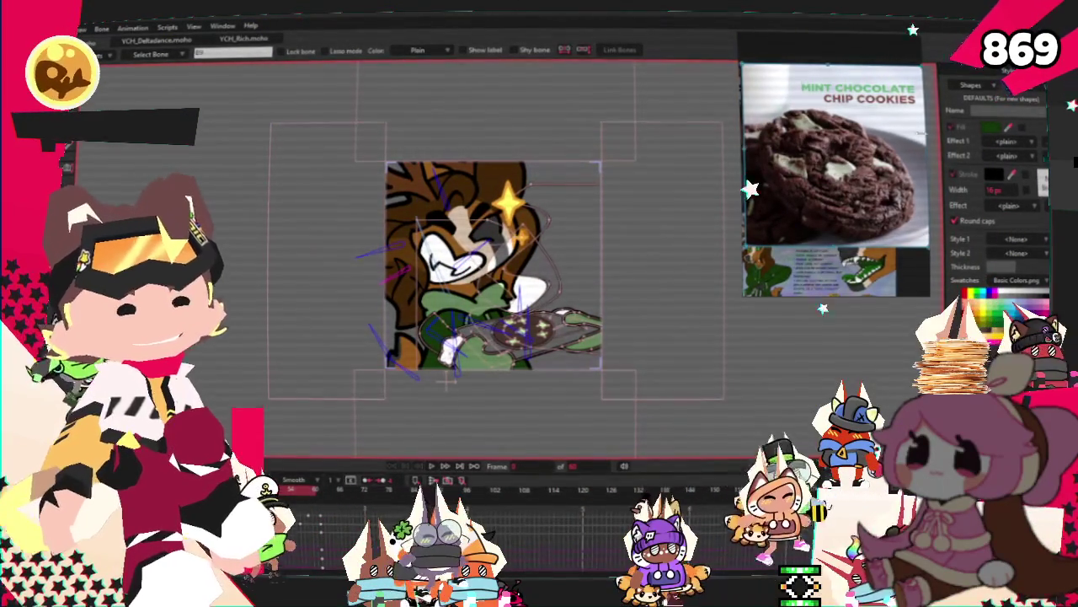
{"action": "scroll", "coordinate": [595, 219], "scroll_direction": "up", "scroll_amount": 3}
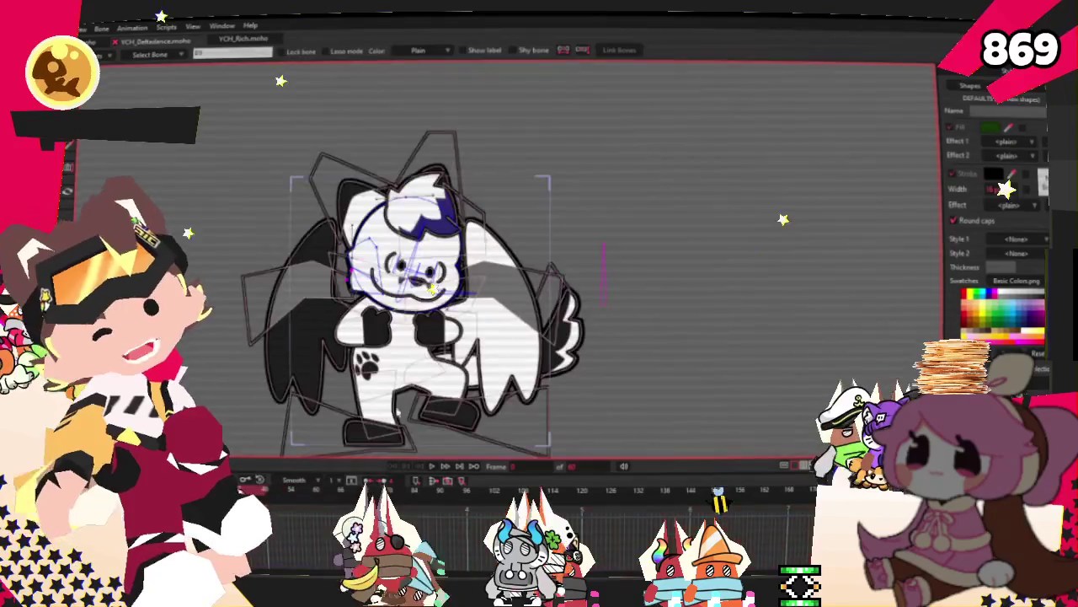
Switch to the Transform Layer tool and play the dancing fox animation
{"action": "key", "text": "m"}
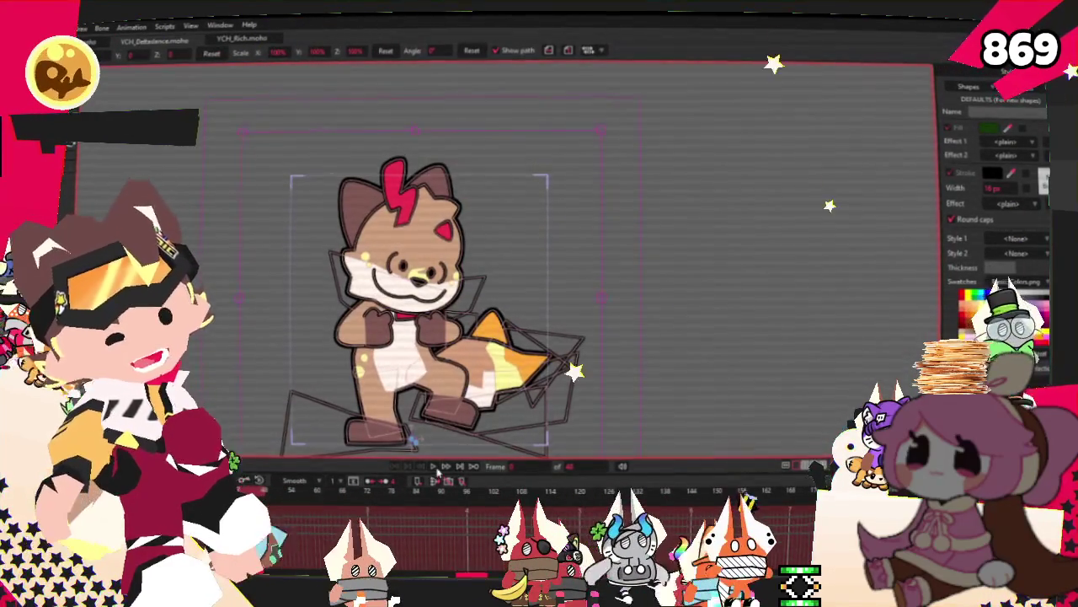
{"action": "left_click", "coordinate": [437, 471]}
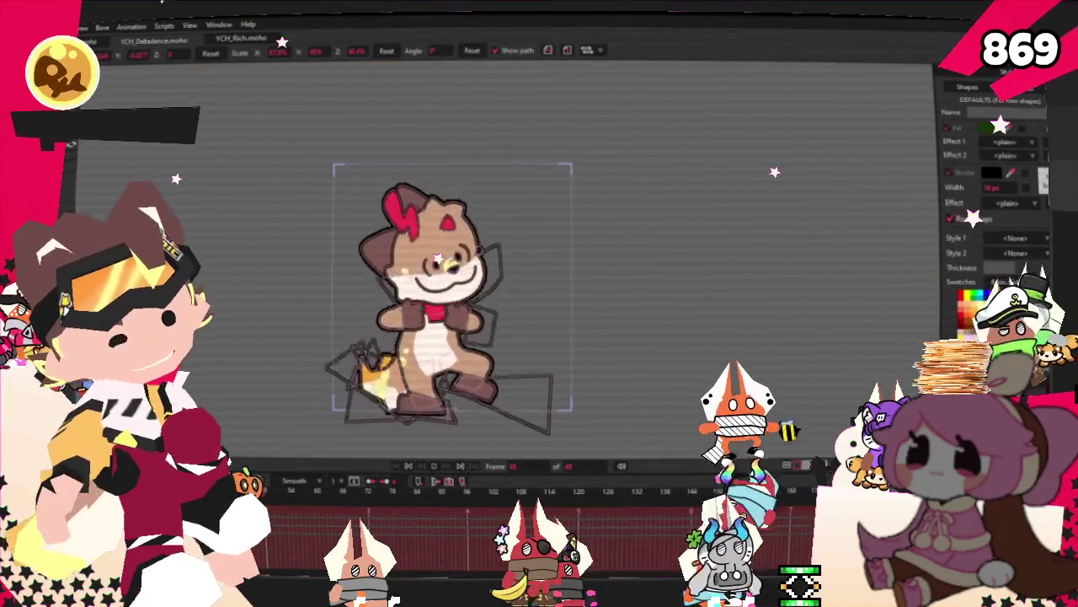